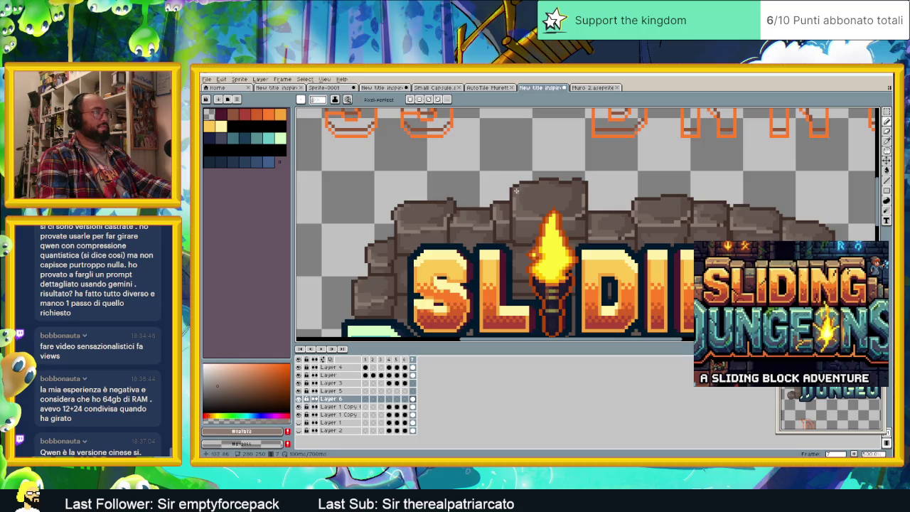
# - Save the Sliding Dungeons logo sprite with Ctrl+S
pyautogui.scroll(-1, 514, 189)
pyautogui.scroll(-1, 498, 206)
pyautogui.scroll(1, 463, 234)
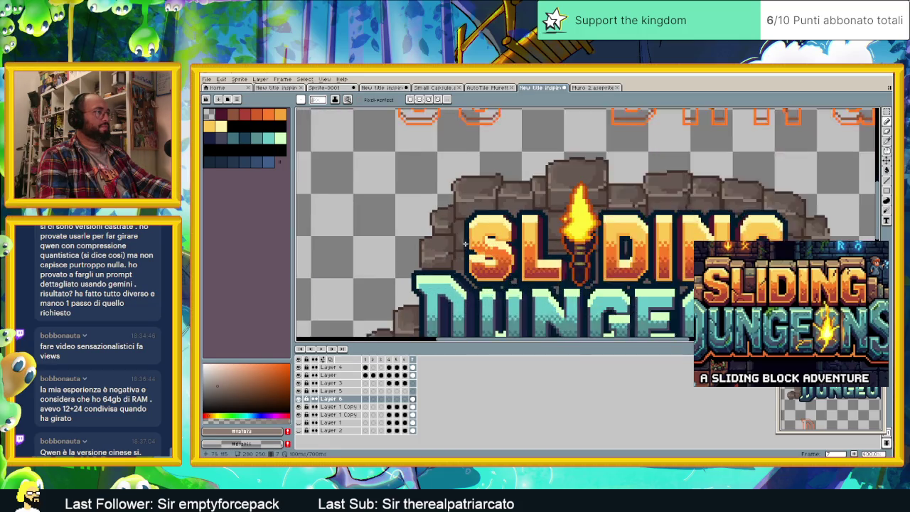
pyautogui.scroll(1, 448, 244)
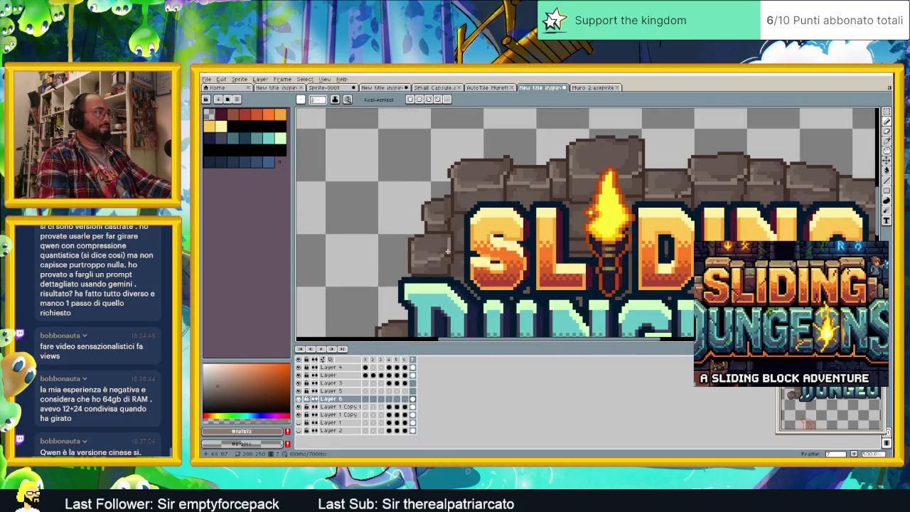
pyautogui.scroll(-1, 447, 218)
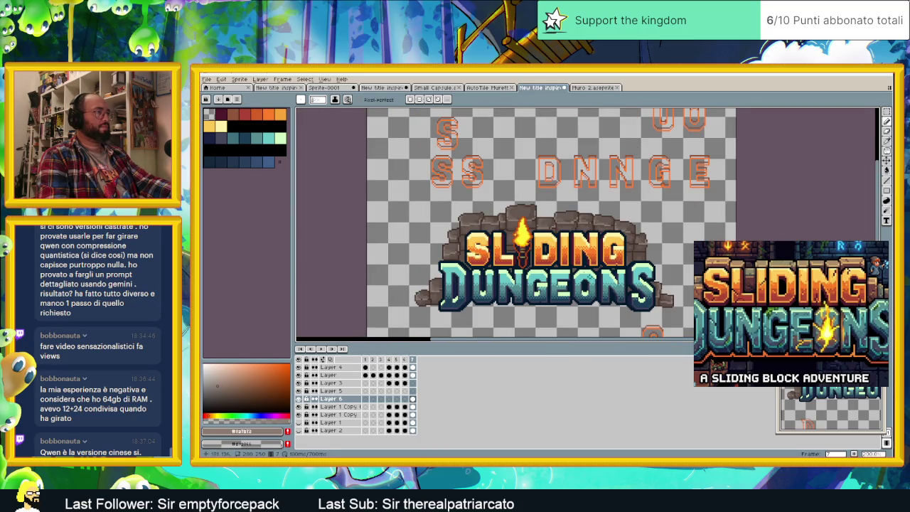
pyautogui.scroll(1, 573, 280)
pyautogui.scroll(1, 554, 242)
pyautogui.scroll(-1, 590, 224)
pyautogui.scroll(1, 622, 206)
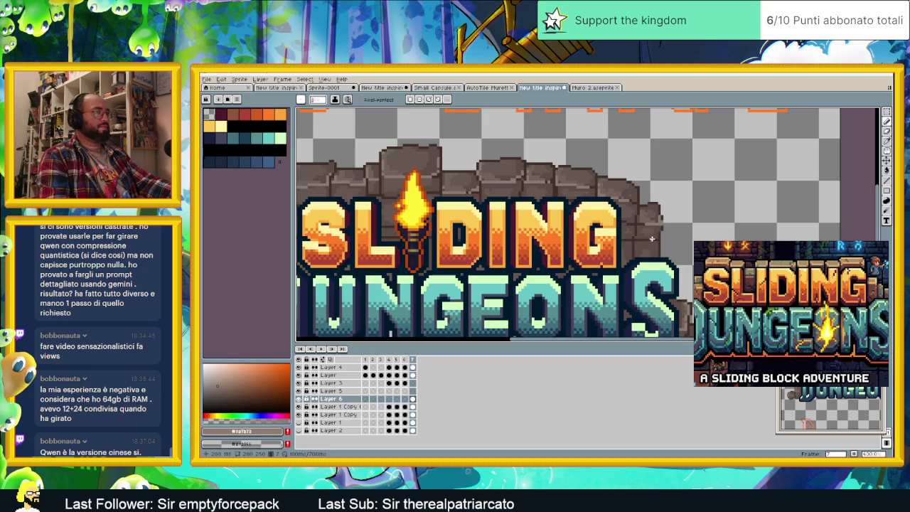
pyautogui.scroll(1, 632, 197)
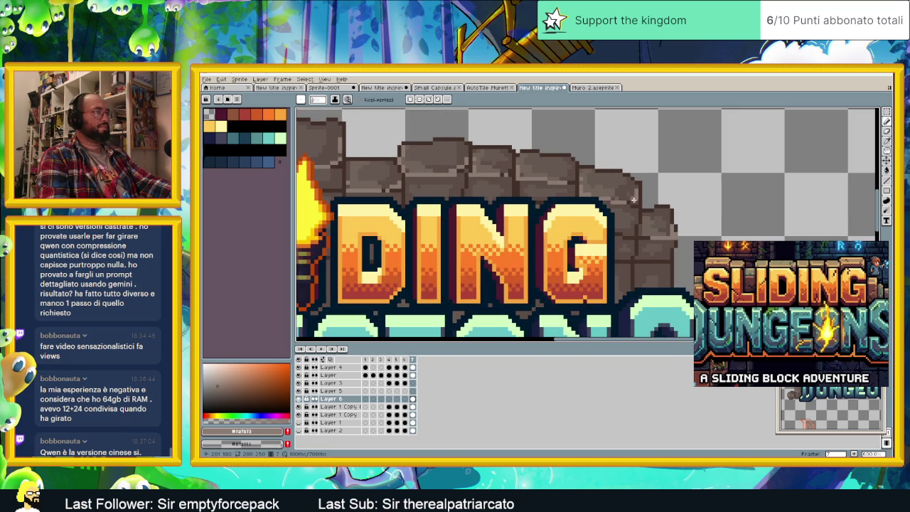
pyautogui.scroll(-1, 622, 213)
pyautogui.scroll(-1, 632, 244)
pyautogui.scroll(-1, 635, 252)
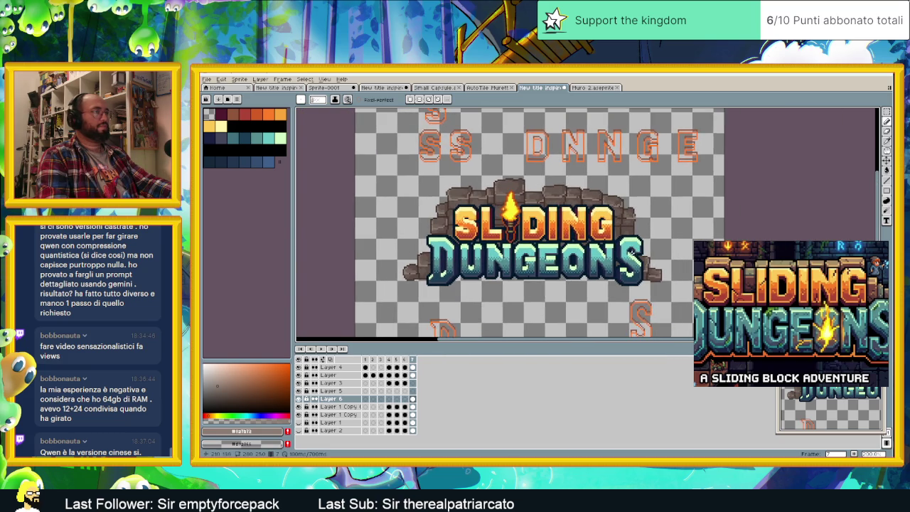
pyautogui.scroll(2, 635, 252)
pyautogui.scroll(-2, 631, 270)
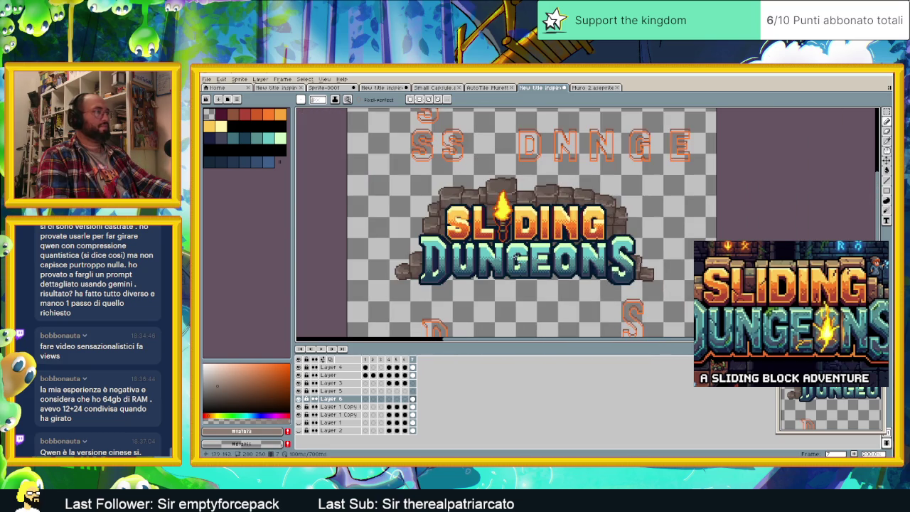
pyautogui.scroll(-2, 508, 234)
pyautogui.scroll(2, 508, 235)
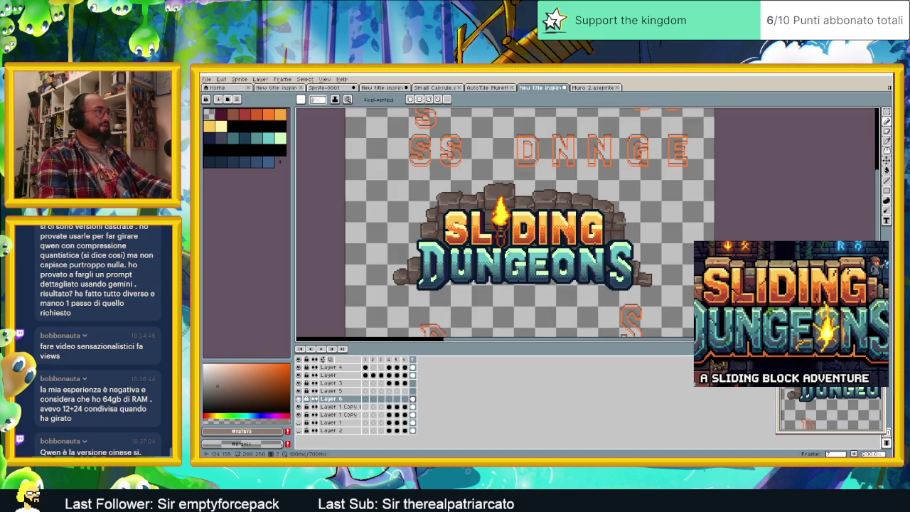
pyautogui.scroll(2, 620, 199)
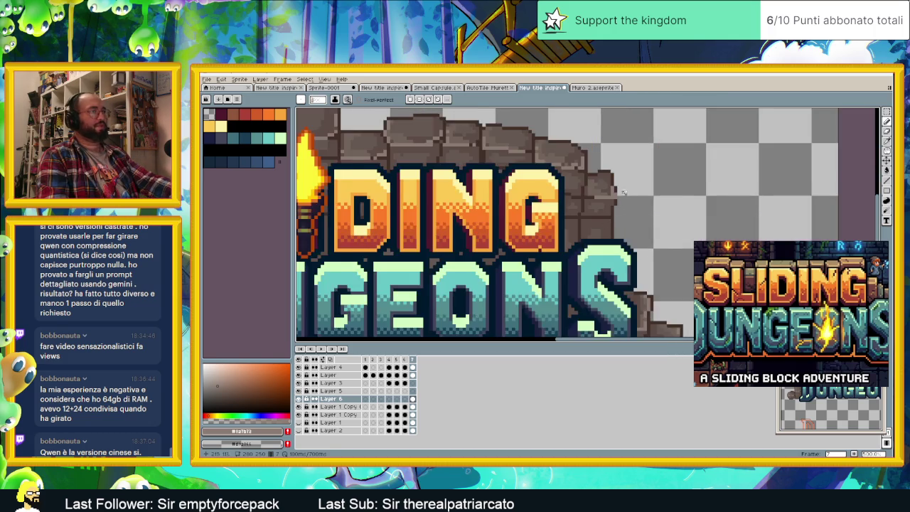
pyautogui.scroll(2, 620, 199)
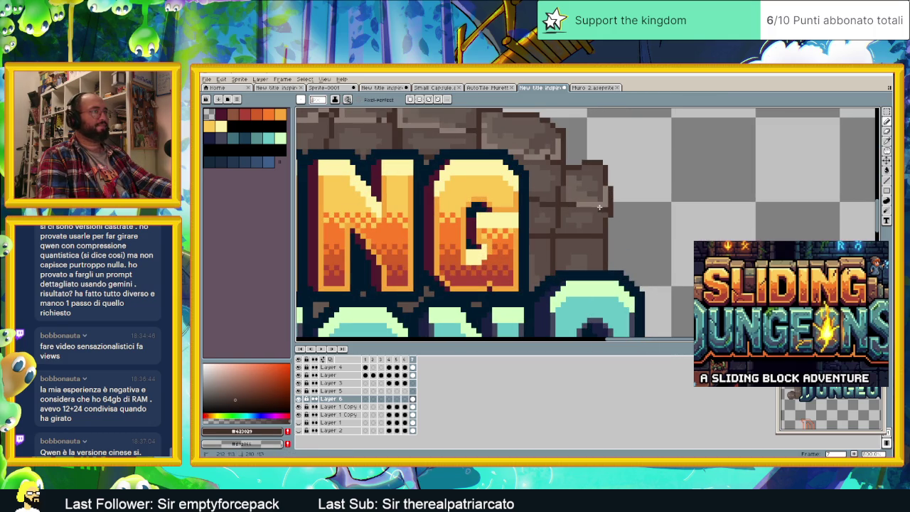
pyautogui.scroll(-1, 595, 211)
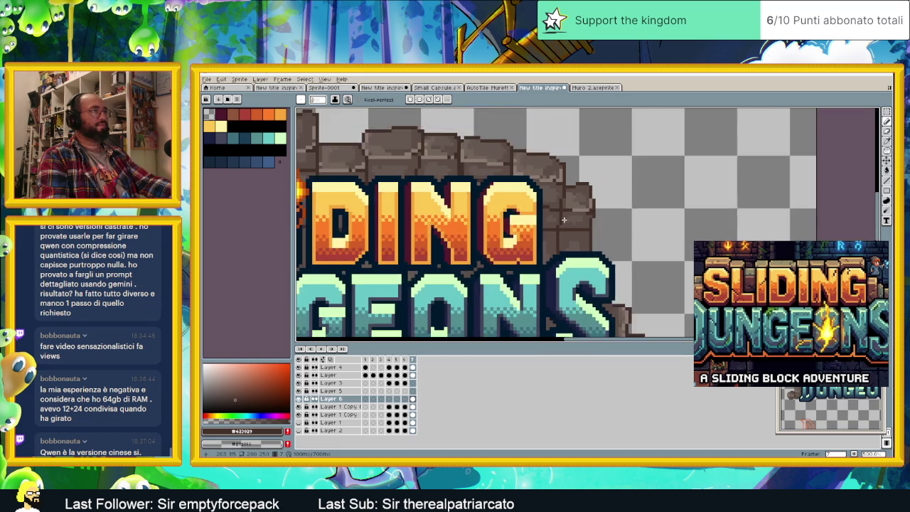
pyautogui.scroll(-2, 595, 212)
pyautogui.scroll(-2, 595, 212)
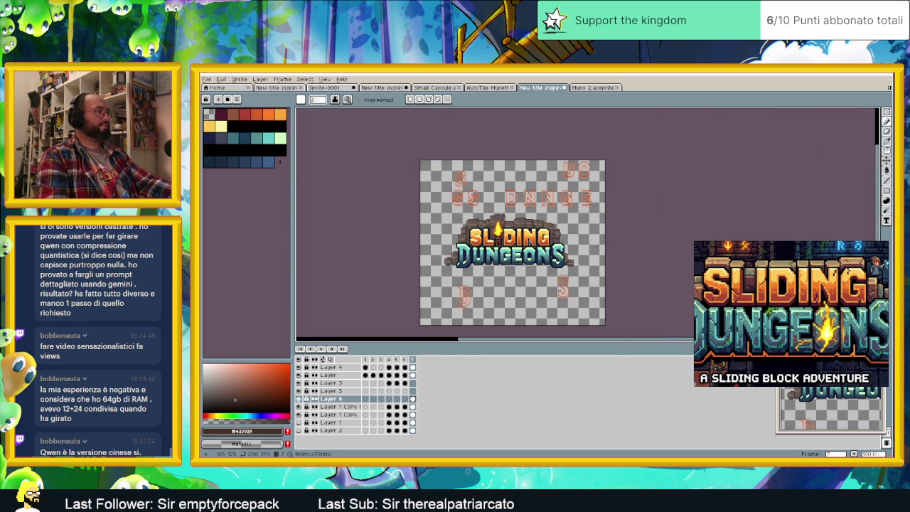
pyautogui.scroll(2, 529, 242)
pyautogui.hotkey('ctrl', 's')
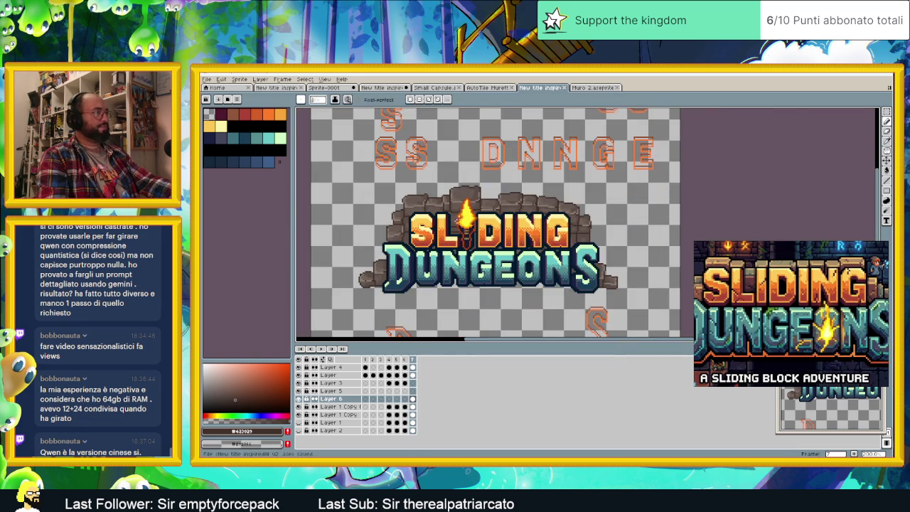
# - Sample a stone tone from the logo's rock arch as the drawing colour
pyautogui.scroll(2, 438, 229)
pyautogui.keyDown('alt'); pyautogui.click(342, 203); pyautogui.keyUp('alt')
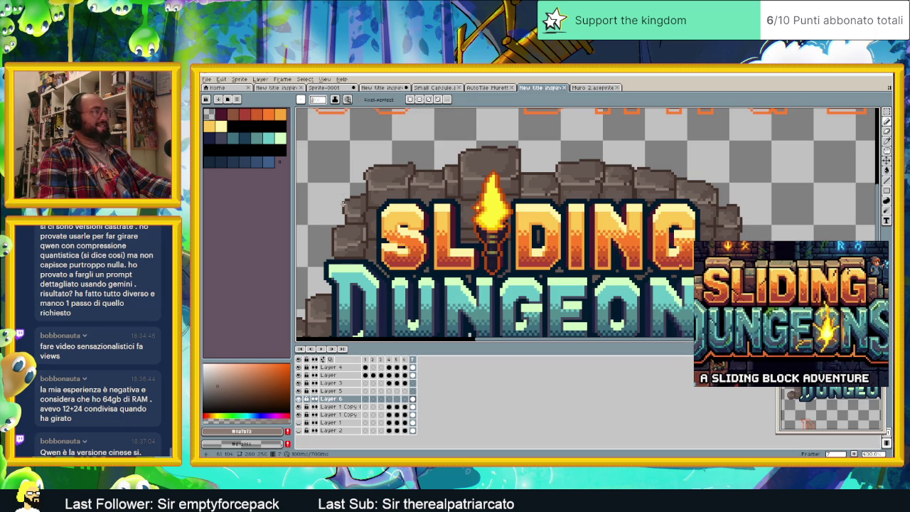
pyautogui.press('alt')
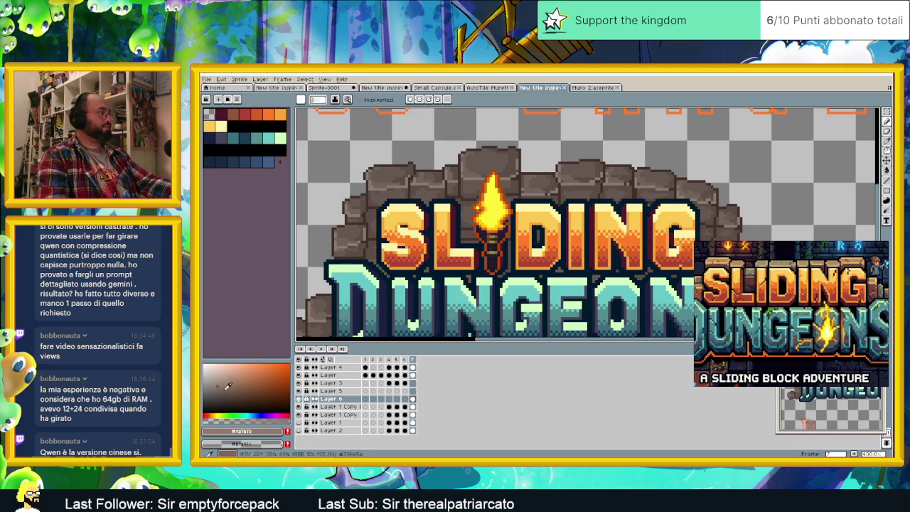
# - Pick a pale beige and draw highlight lines on two arch stones above the S
pyautogui.click(224, 385)
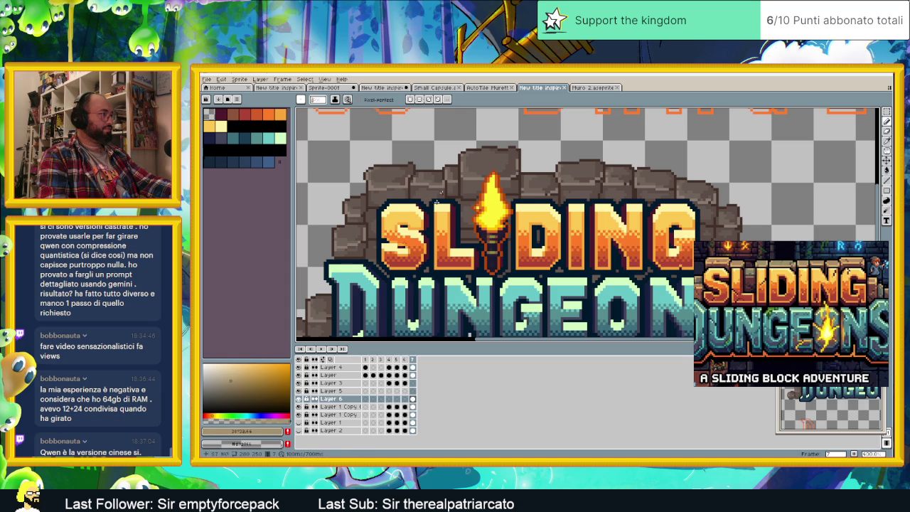
pyautogui.scroll(2, 380, 184)
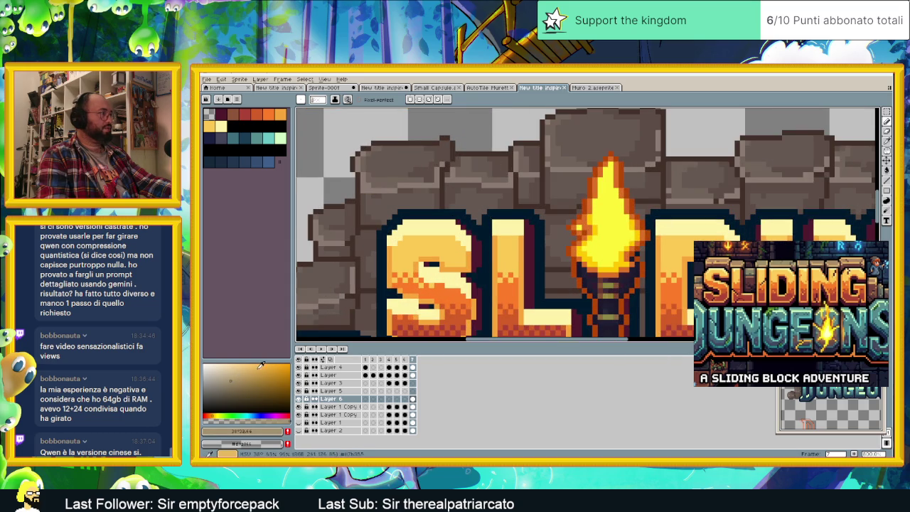
pyautogui.click(224, 372)
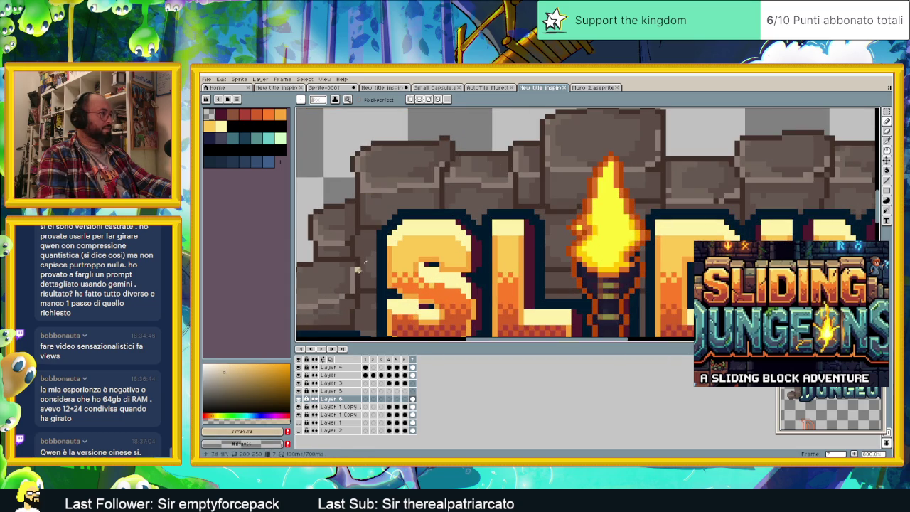
pyautogui.moveTo(366, 190)
pyautogui.mouseDown()
pyautogui.moveTo(459, 179)
pyautogui.moveTo(451, 175)
pyautogui.mouseUp()
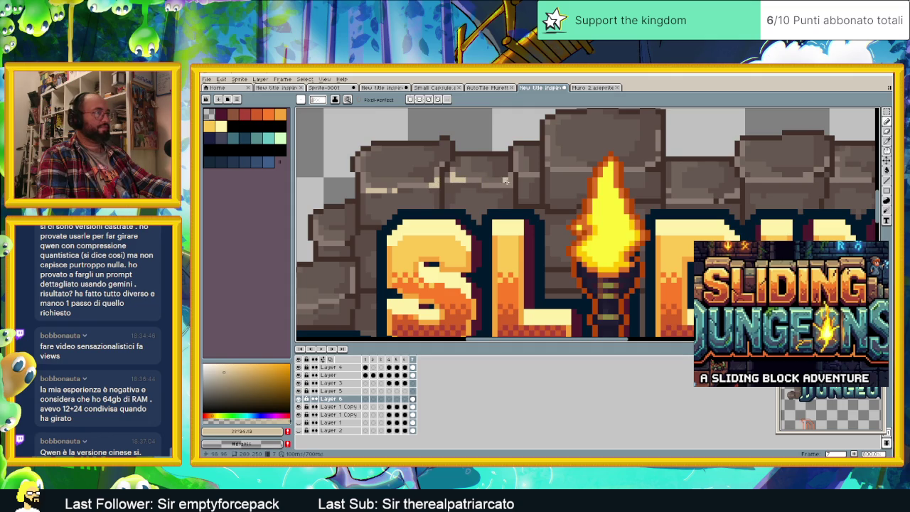
pyautogui.moveTo(510, 184); pyautogui.dragTo(497, 183)
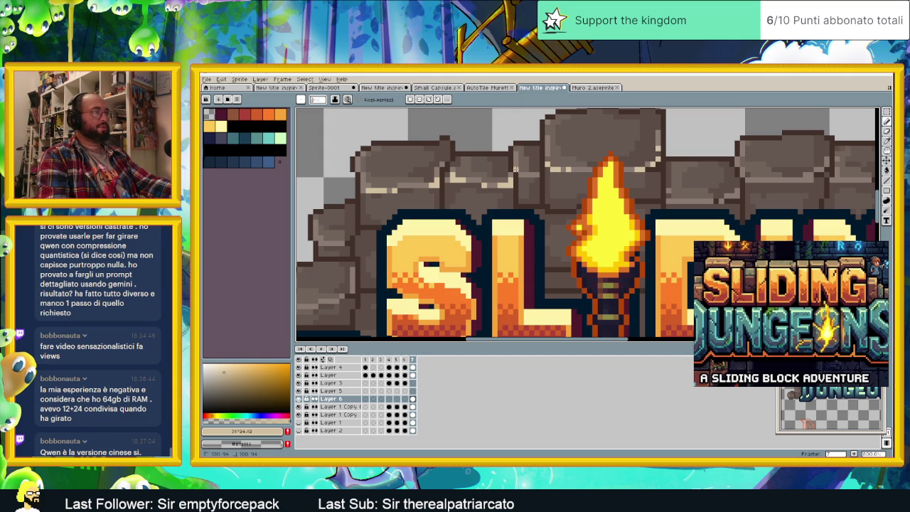
pyautogui.scroll(-2, 476, 200)
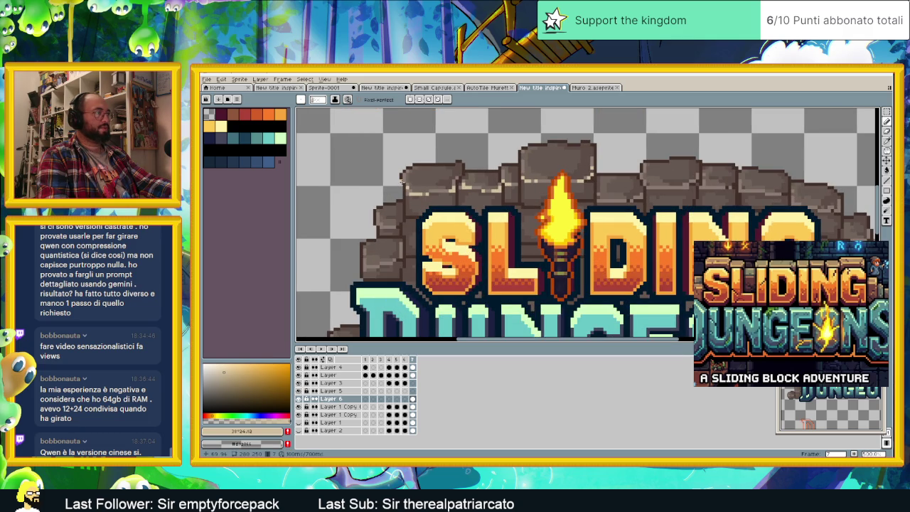
# - Draw beige highlights on the stone beside the torch and the stones above DIN
pyautogui.scroll(-1, 403, 182)
pyautogui.scroll(-2, 413, 207)
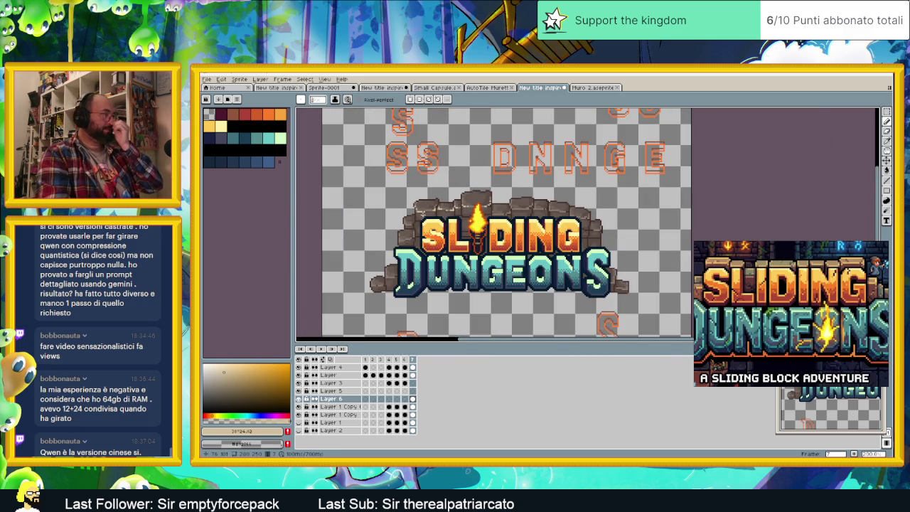
pyautogui.scroll(2, 370, 237)
pyautogui.scroll(1, 370, 237)
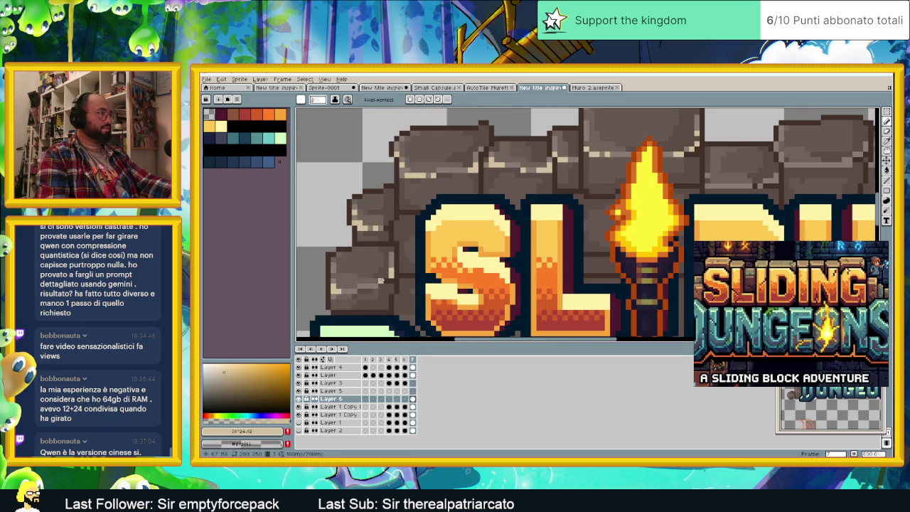
pyautogui.scroll(-2, 410, 279)
pyautogui.scroll(1, 497, 242)
pyautogui.scroll(1, 557, 225)
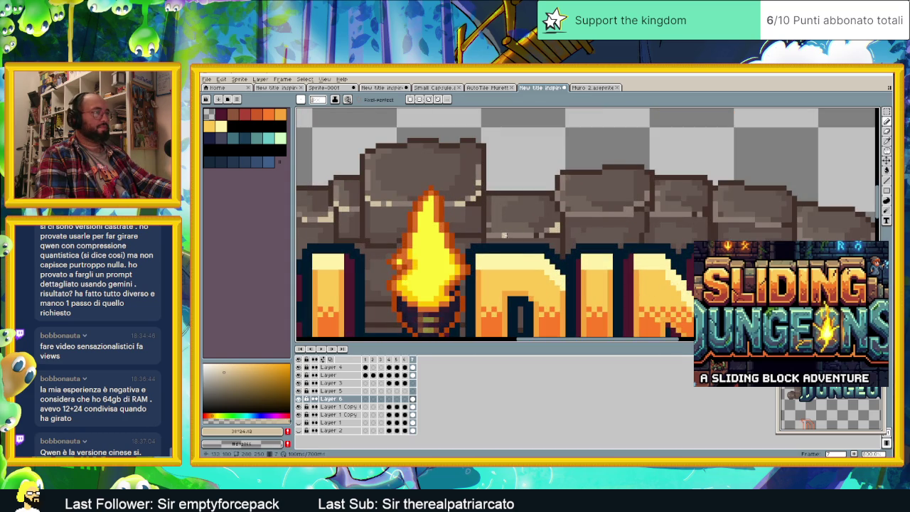
pyautogui.moveTo(505, 235); pyautogui.dragTo(530, 235)
pyautogui.moveTo(571, 214); pyautogui.dragTo(624, 214)
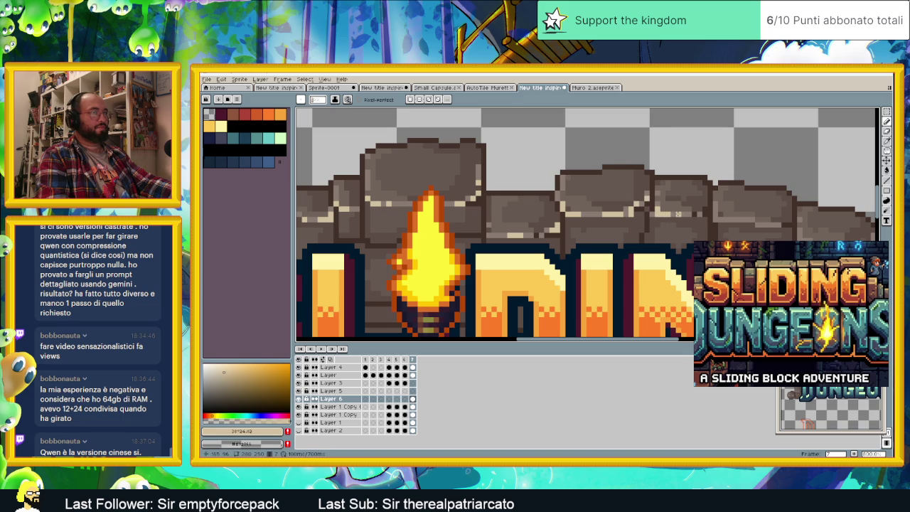
# - Pan along the arch to reveal DING and the arch's right-hand end
pyautogui.moveTo(688, 214); pyautogui.dragTo(585, 194)
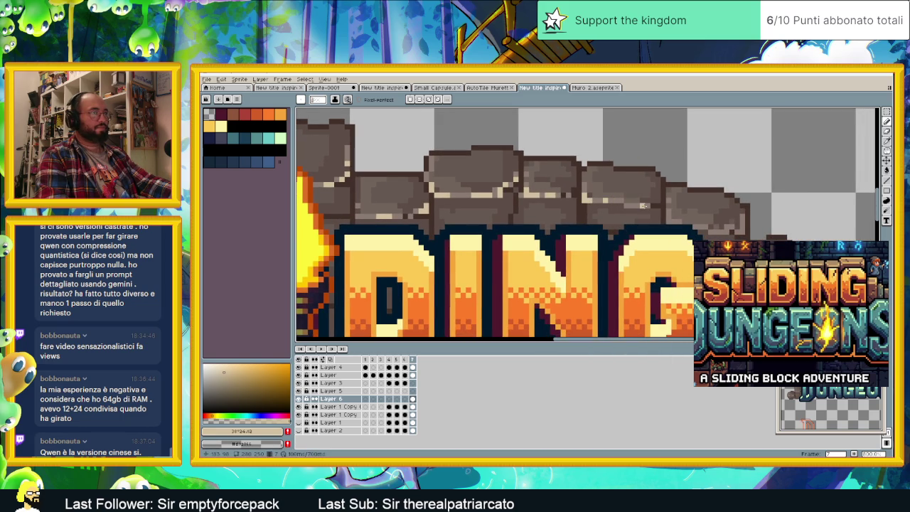
pyautogui.moveTo(648, 206); pyautogui.dragTo(634, 190)
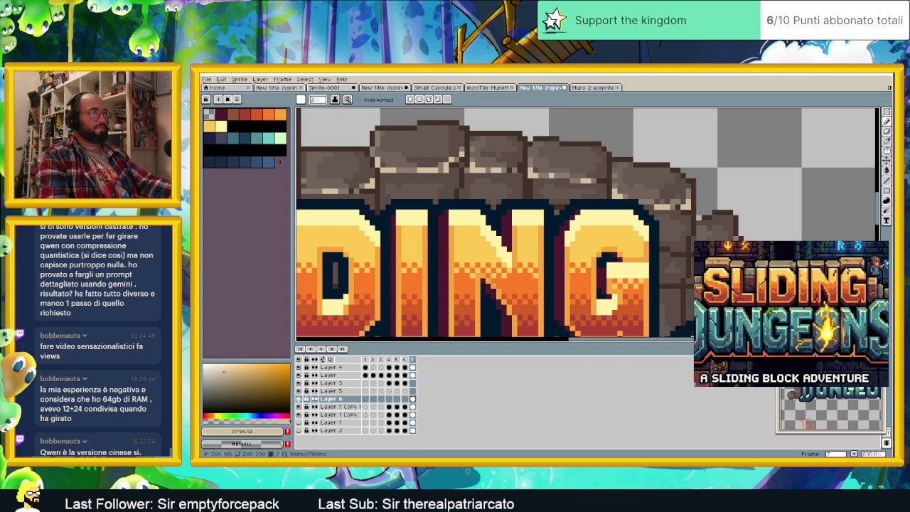
pyautogui.moveTo(667, 206); pyautogui.dragTo(615, 192)
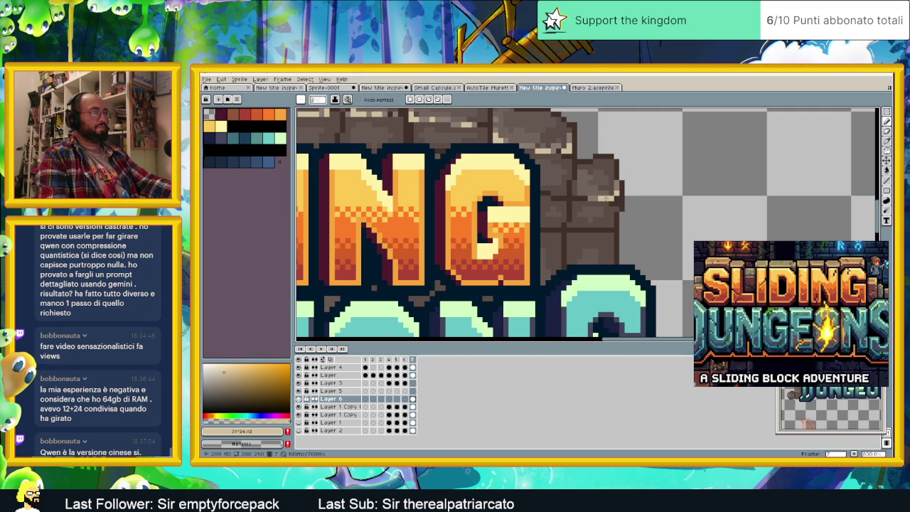
pyautogui.scroll(-2, 574, 208)
# - Paint a light highlight on the rock edge at the right end of DUNGEONS
pyautogui.scroll(-2, 498, 228)
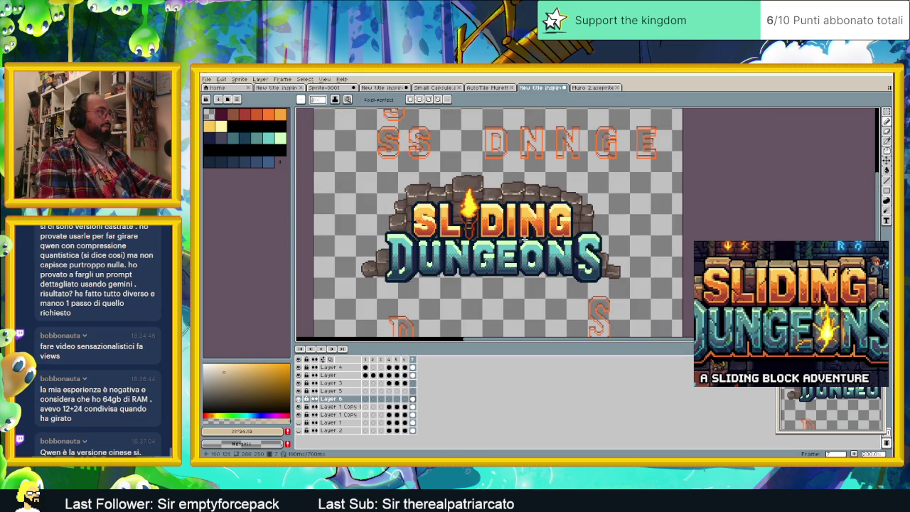
pyautogui.scroll(3, 396, 262)
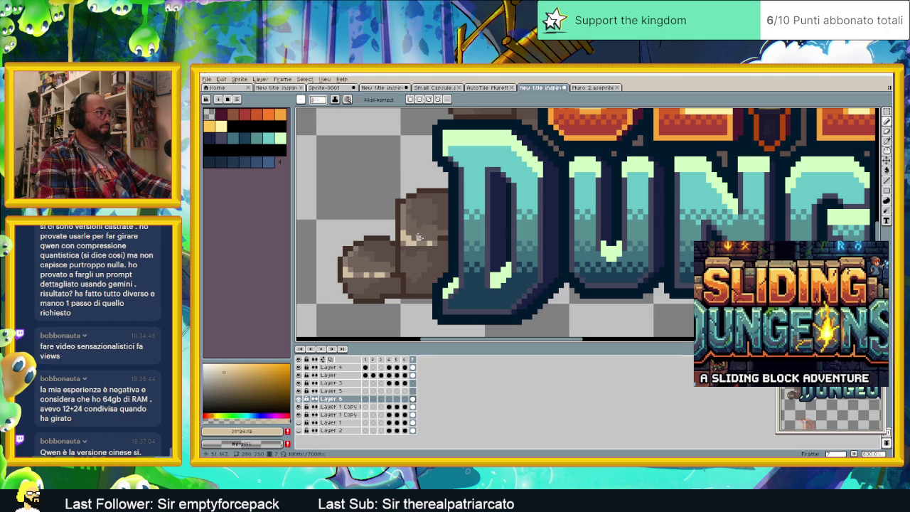
pyautogui.scroll(-2, 401, 217)
pyautogui.scroll(-2, 401, 217)
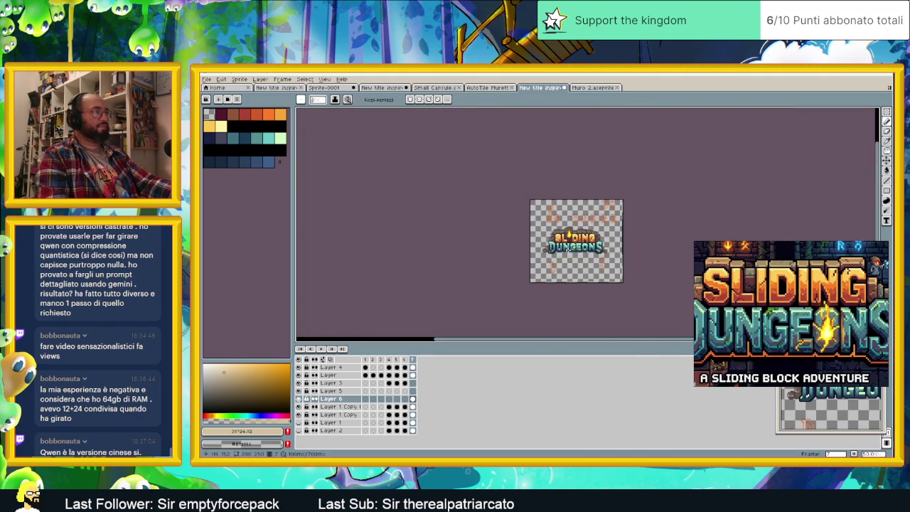
pyautogui.scroll(1, 576, 249)
pyautogui.scroll(3, 573, 270)
pyautogui.scroll(1, 573, 270)
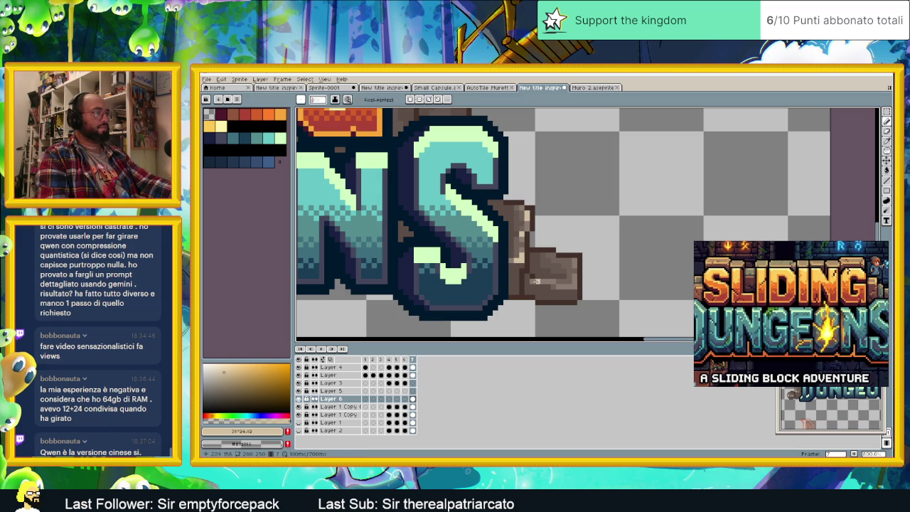
pyautogui.moveTo(555, 284); pyautogui.dragTo(574, 285)
# - Save the title artwork with Ctrl+S
pyautogui.scroll(-5, 573, 270)
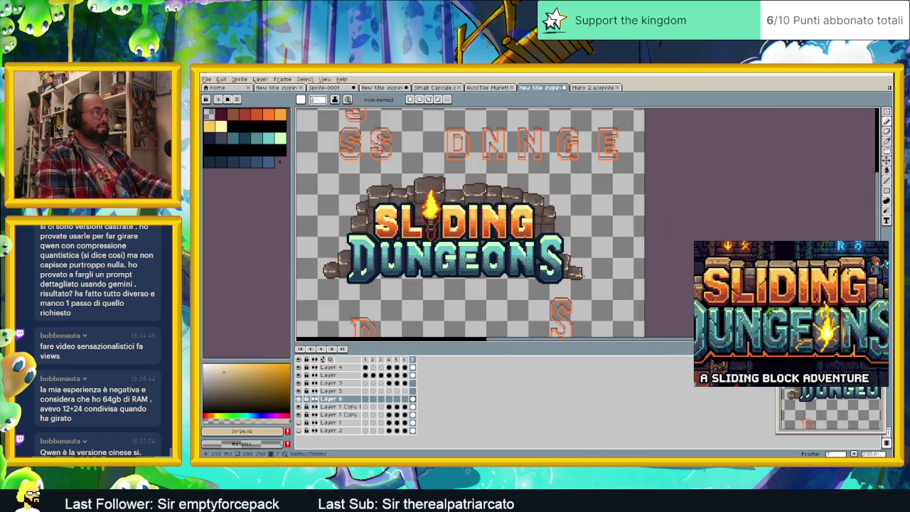
pyautogui.scroll(-1, 526, 282)
pyautogui.scroll(1, 501, 271)
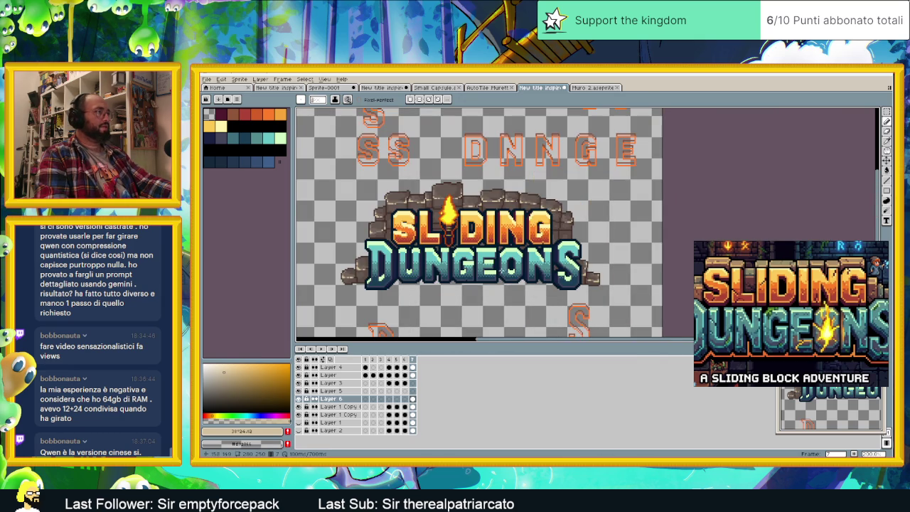
pyautogui.hotkey('ctrl', 's')
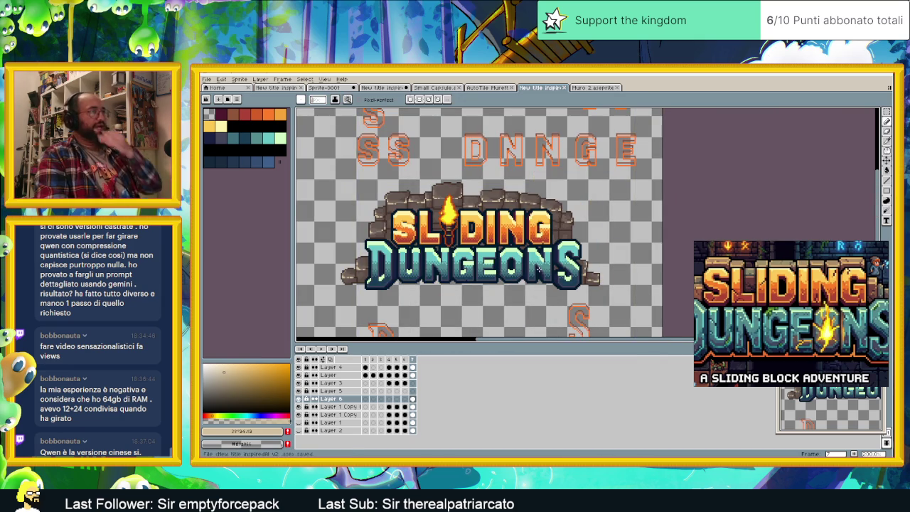
pyautogui.scroll(2, 445, 253)
pyautogui.scroll(-1, 608, 319)
pyautogui.scroll(-1, 431, 235)
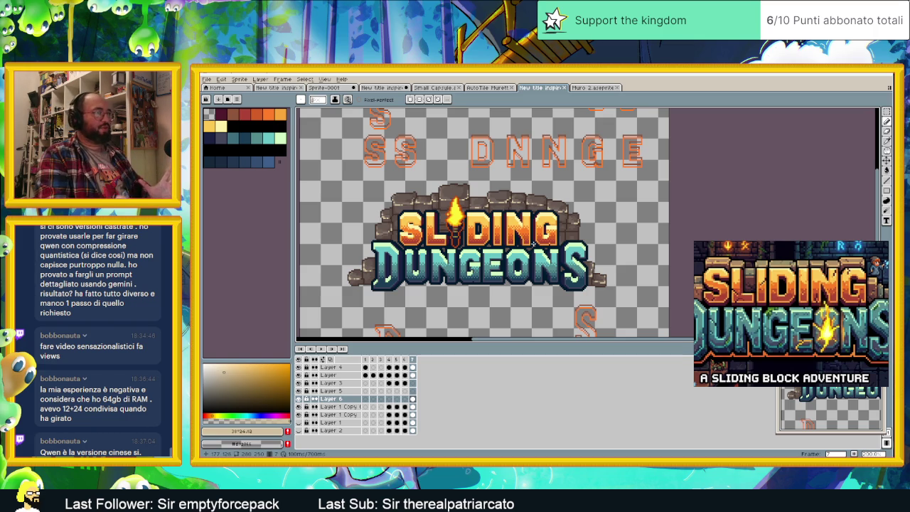
pyautogui.scroll(2, 566, 226)
pyautogui.scroll(1, 561, 226)
pyautogui.scroll(1, 548, 225)
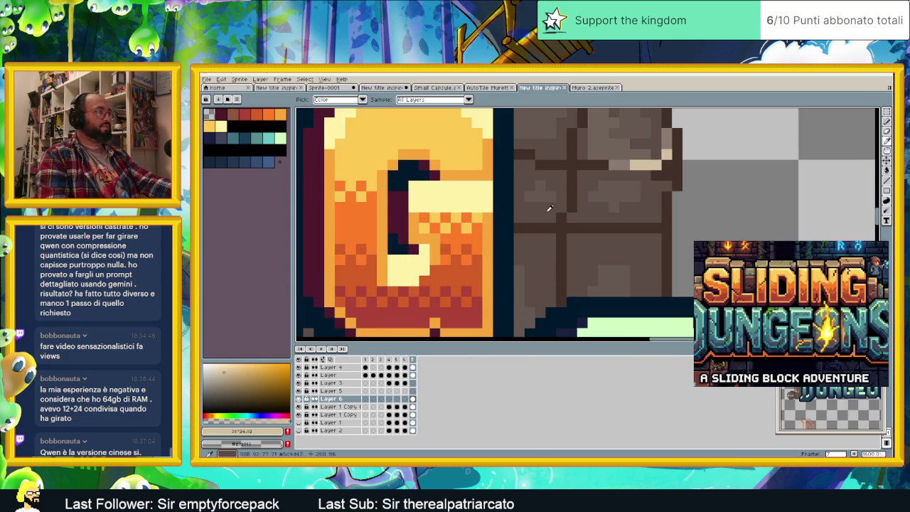
# - Sample the brick brown, darken it, and draw a mortar line across the bricks beside the G
pyautogui.keyDown('alt'); pyautogui.click(547, 206); pyautogui.keyUp('alt')
pyautogui.keyDown('alt'); pyautogui.click(566, 229); pyautogui.keyUp('alt')
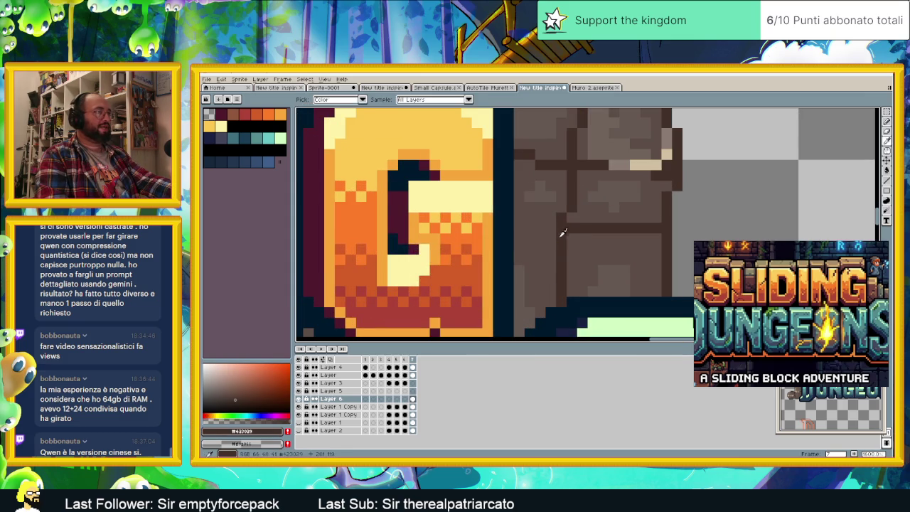
pyautogui.moveTo(553, 259); pyautogui.dragTo(515, 259)
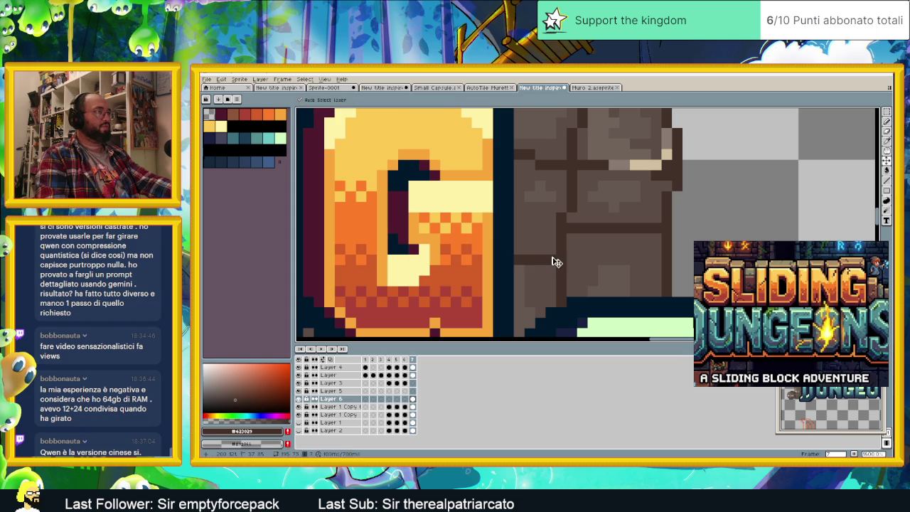
pyautogui.scroll(-2, 585, 265)
pyautogui.scroll(-2, 584, 266)
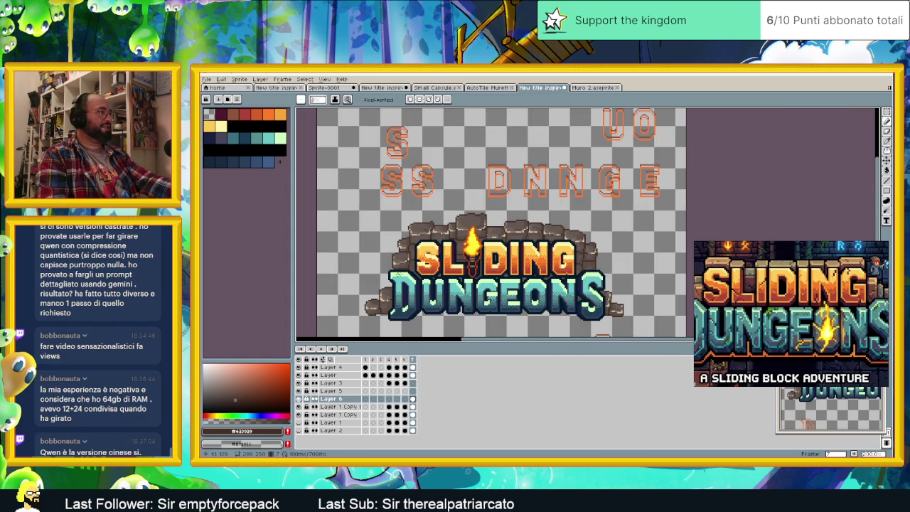
pyautogui.scroll(3, 452, 265)
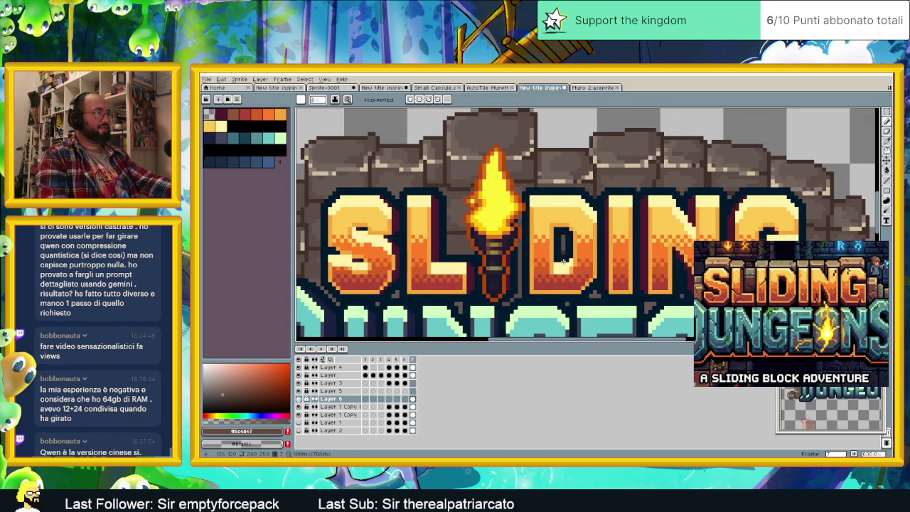
pyautogui.scroll(-2, 535, 257)
pyautogui.scroll(-3, 554, 270)
pyautogui.scroll(3, 573, 284)
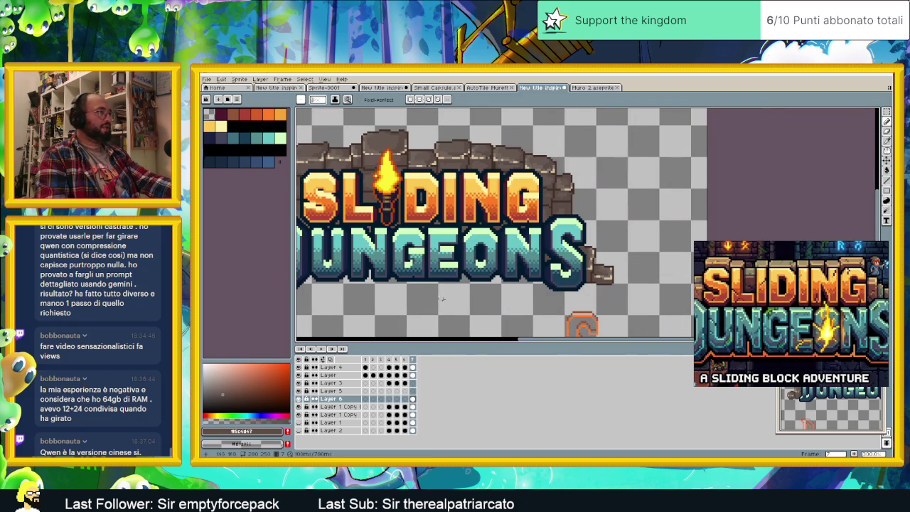
pyautogui.hscroll(-3, 573, 285)
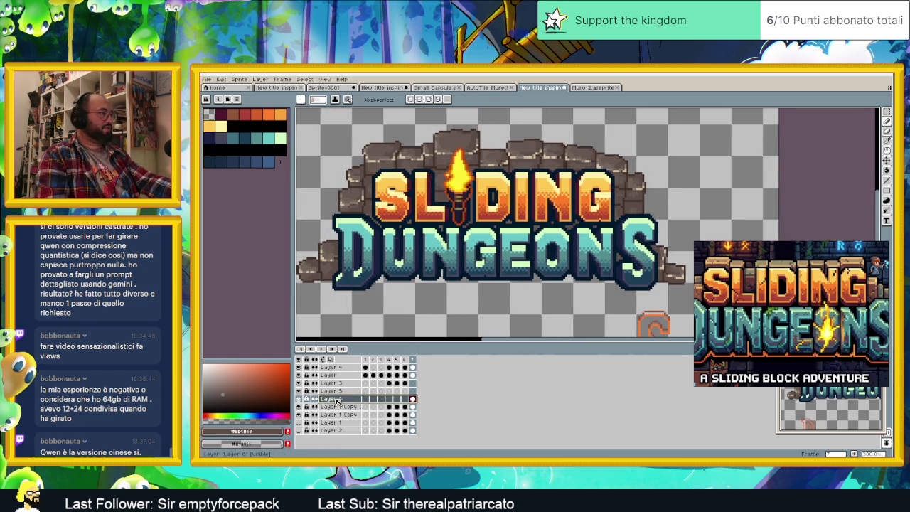
pyautogui.click(300, 383)
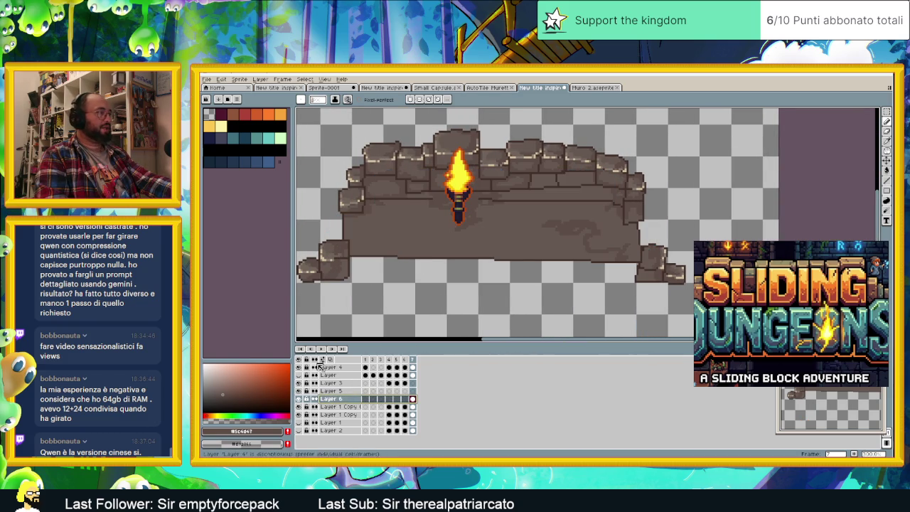
pyautogui.click(299, 375)
pyautogui.click(299, 375)
pyautogui.click(300, 376)
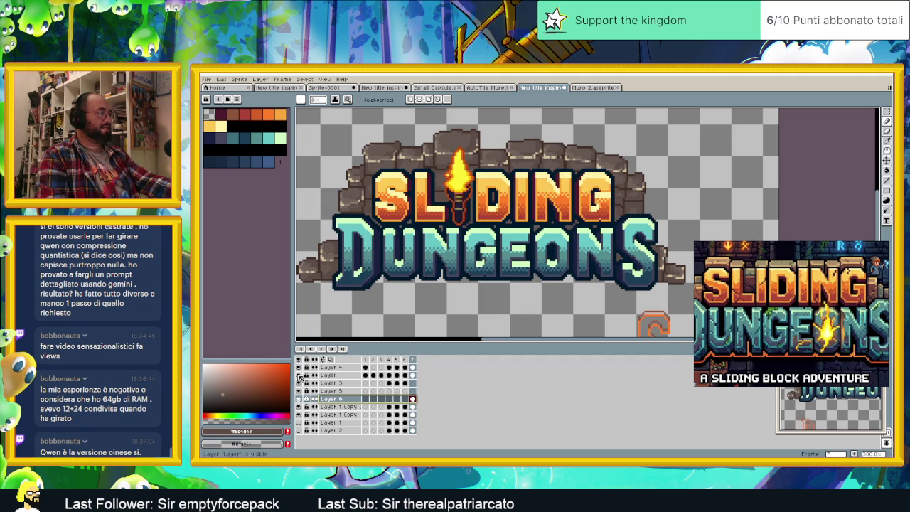
pyautogui.click(299, 375)
pyautogui.click(299, 376)
pyautogui.click(299, 376)
pyautogui.click(299, 376)
pyautogui.click(300, 375)
pyautogui.click(299, 375)
pyautogui.click(299, 375)
pyautogui.click(300, 375)
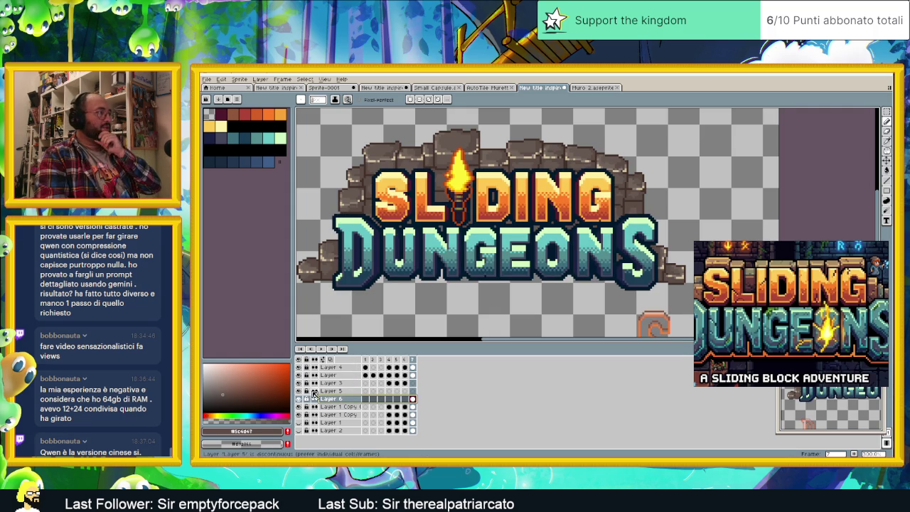
pyautogui.rightClick(349, 405)
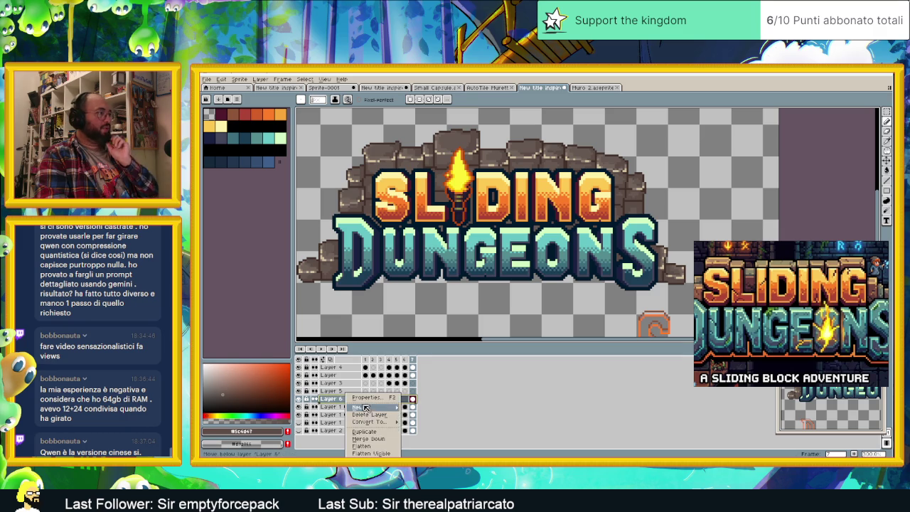
# - Create a new layer above Layer 6 and rename it 'ombra sopra il muro'
pyautogui.click(410, 410)
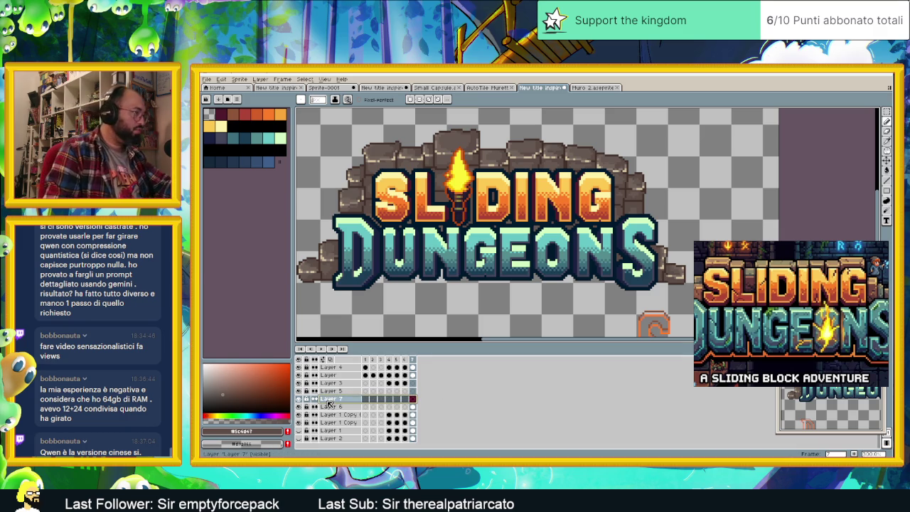
pyautogui.doubleClick(327, 403)
pyautogui.write('ombra sopra il muro')
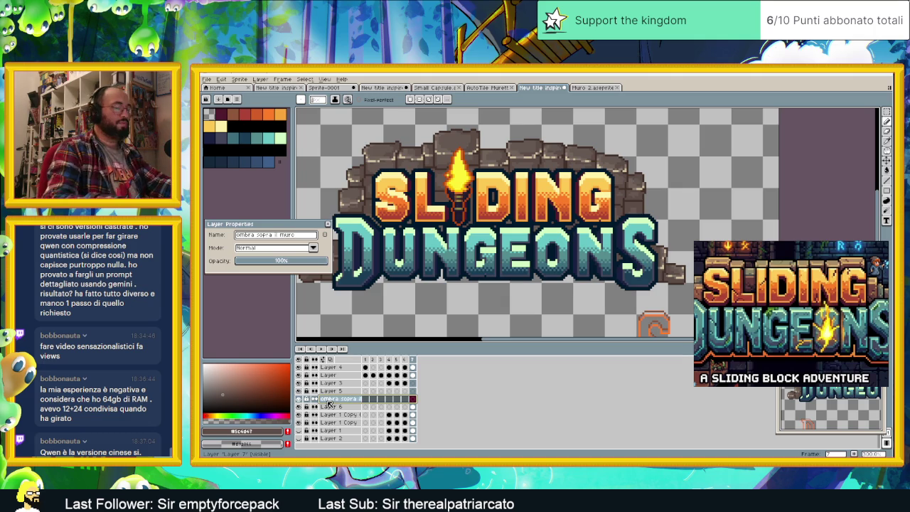
pyautogui.press('Return')
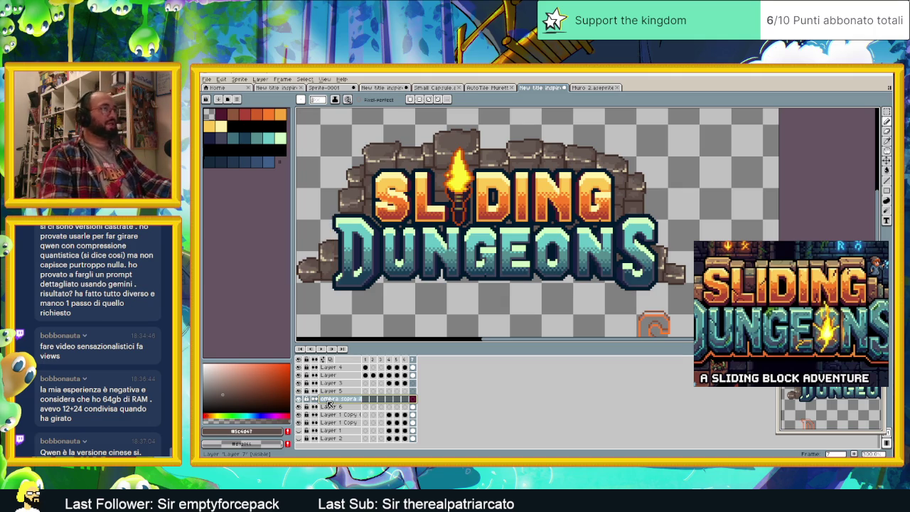
pyautogui.scroll(-1, 781, 169)
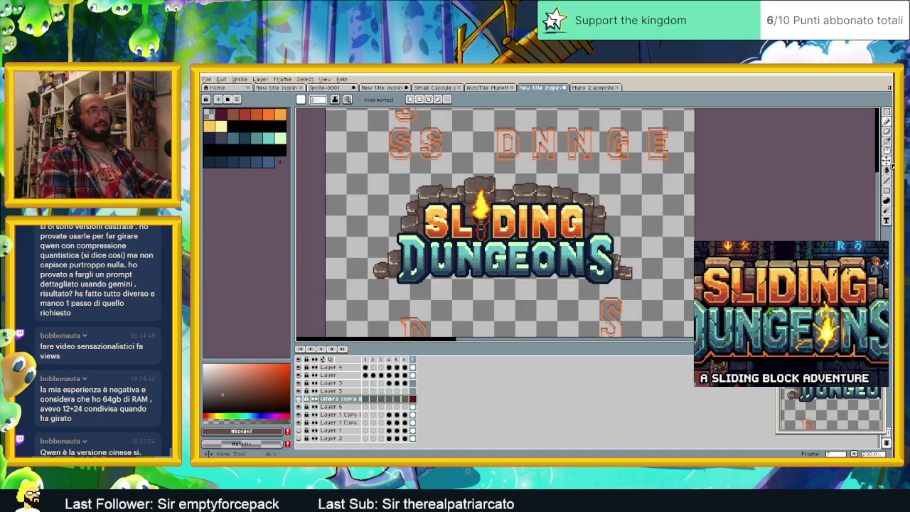
pyautogui.click(887, 115)
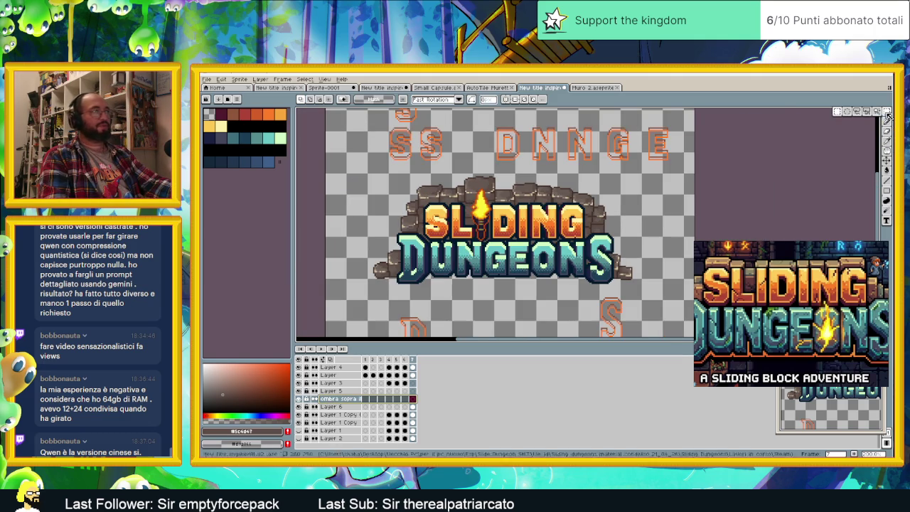
# - Fill a selection around the title with a dark blue gradient rising from the bottom, then deselect
pyautogui.moveTo(367, 179); pyautogui.dragTo(637, 279)
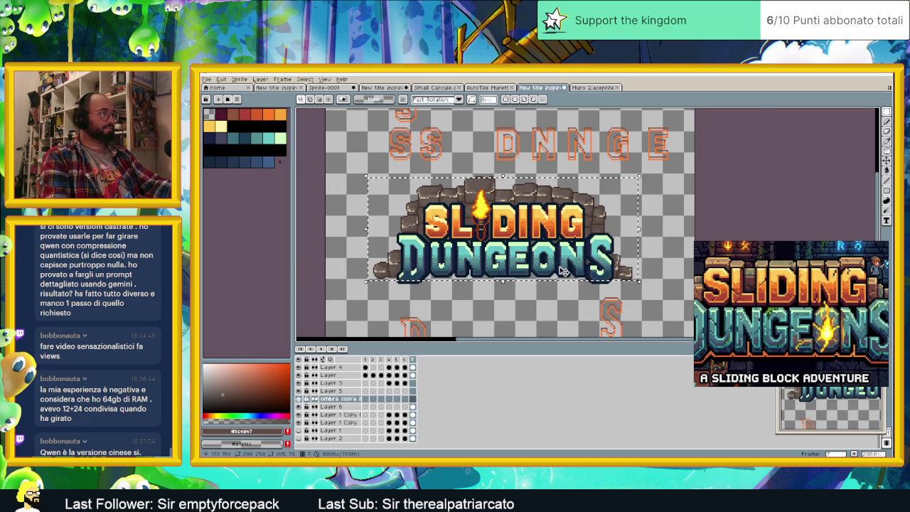
pyautogui.scroll(1, 541, 260)
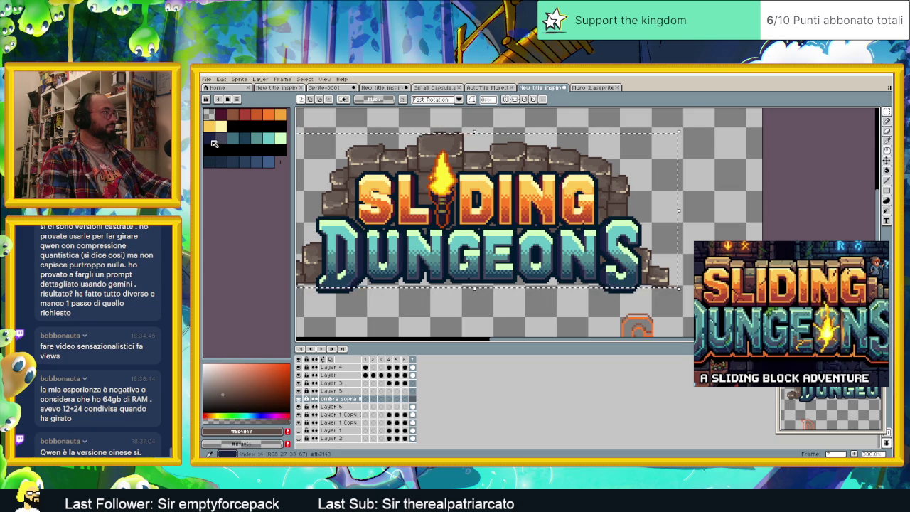
pyautogui.click(212, 139)
pyautogui.click(886, 171)
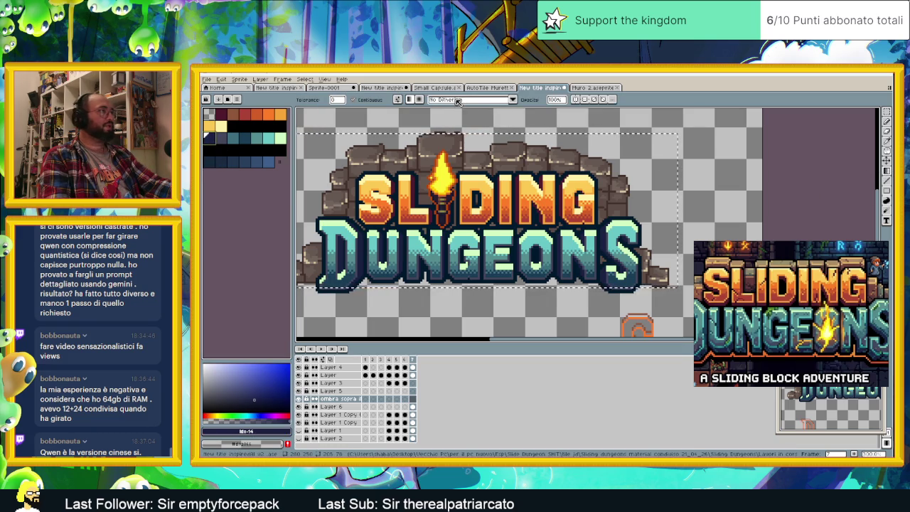
pyautogui.click(420, 100)
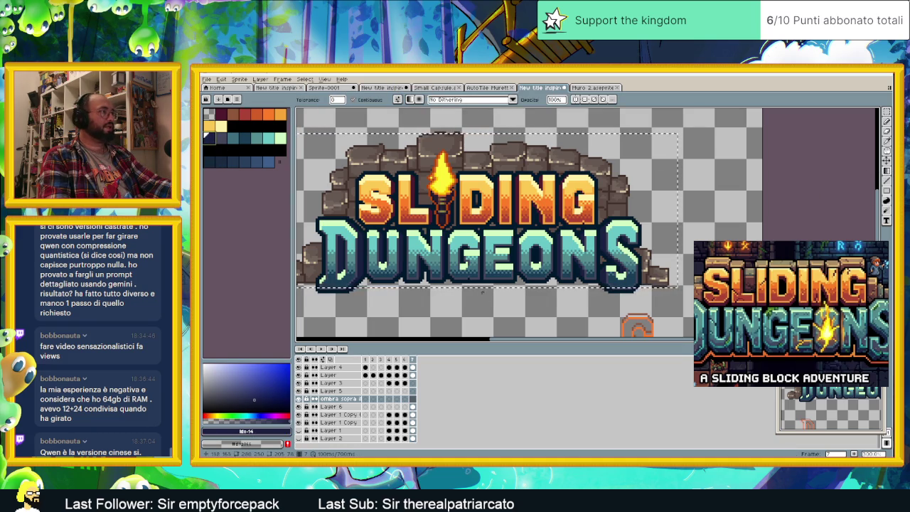
pyautogui.moveTo(488, 296)
pyautogui.mouseDown()
pyautogui.moveTo(470, 225)
pyautogui.moveTo(477, 129)
pyautogui.mouseUp()
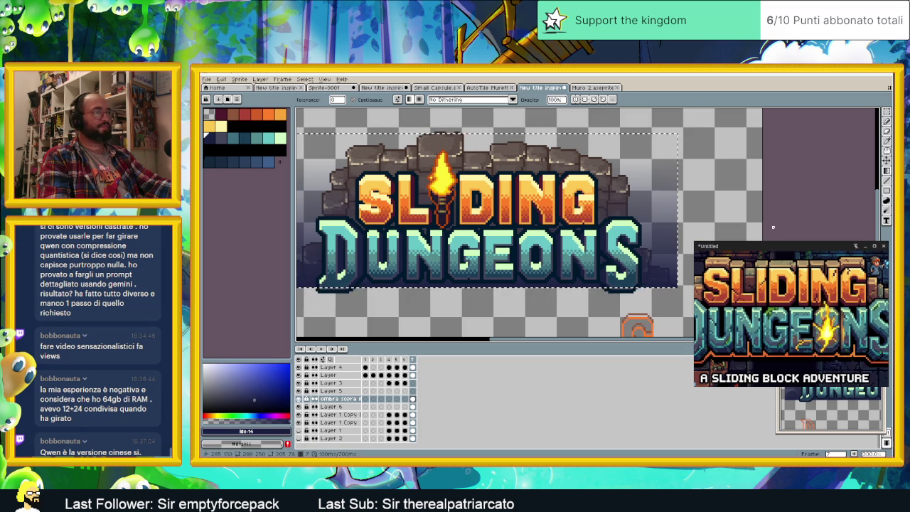
pyautogui.click(886, 113)
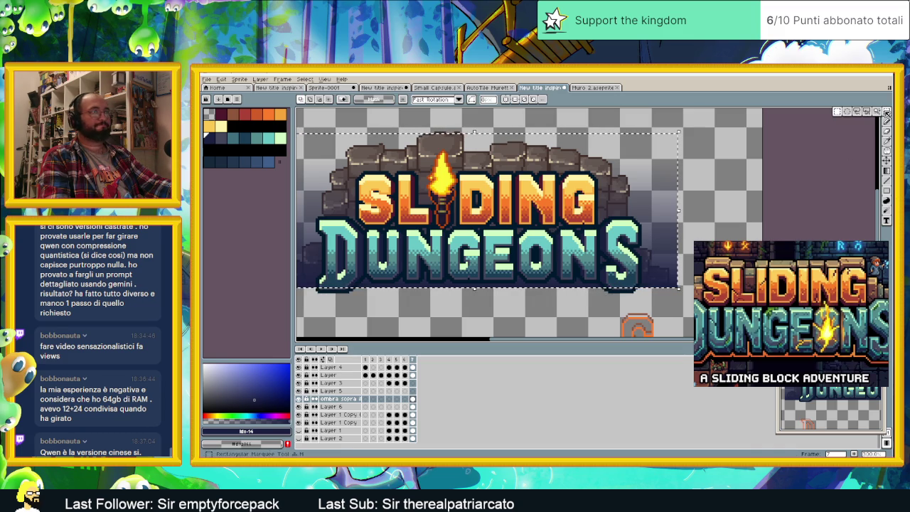
pyautogui.click(730, 137)
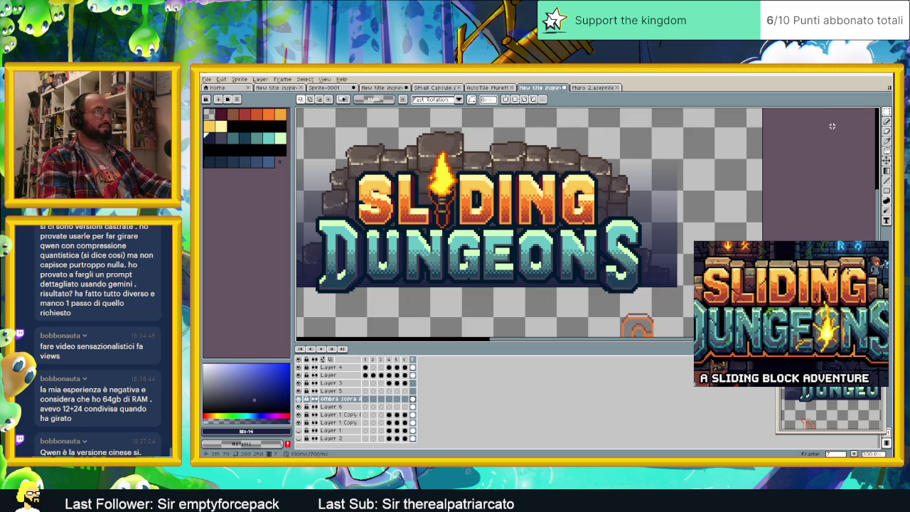
# - Open the shadow layer's properties and try the Darken blend mode
pyautogui.scroll(-1, 658, 193)
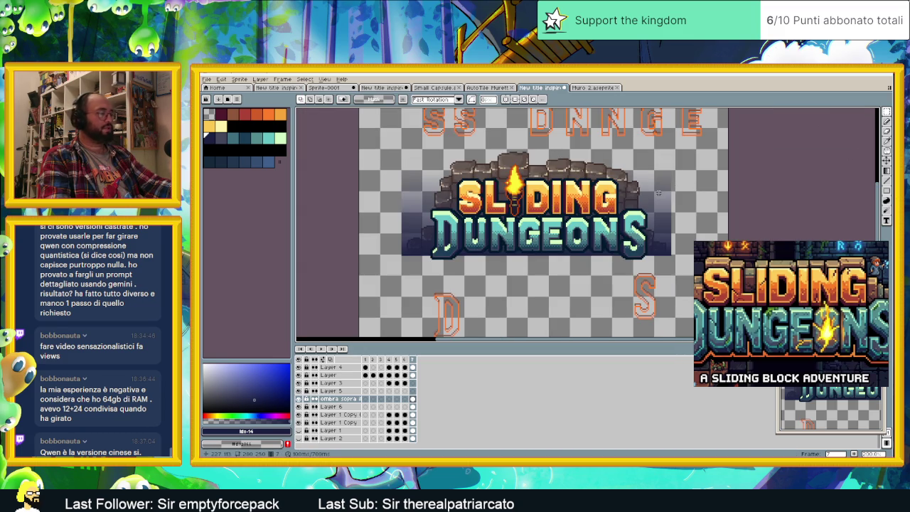
pyautogui.doubleClick(337, 399)
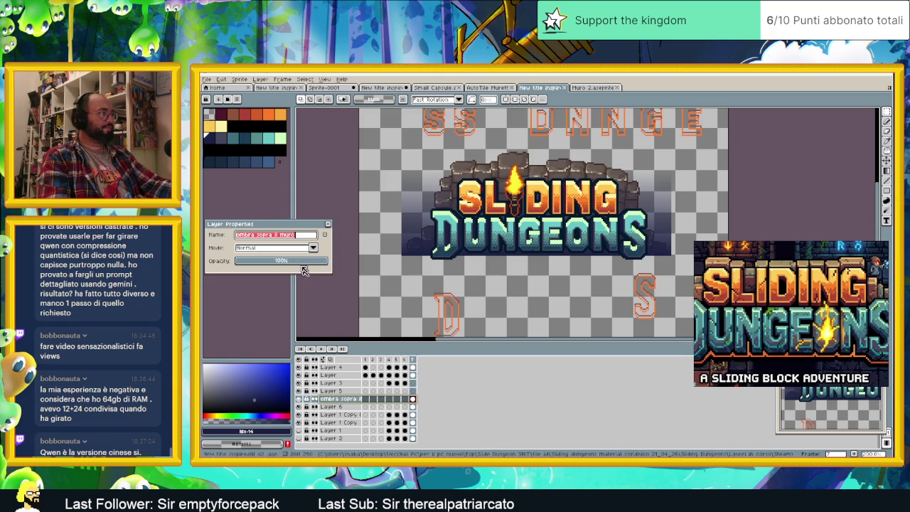
pyautogui.click(274, 247)
pyautogui.click(259, 271)
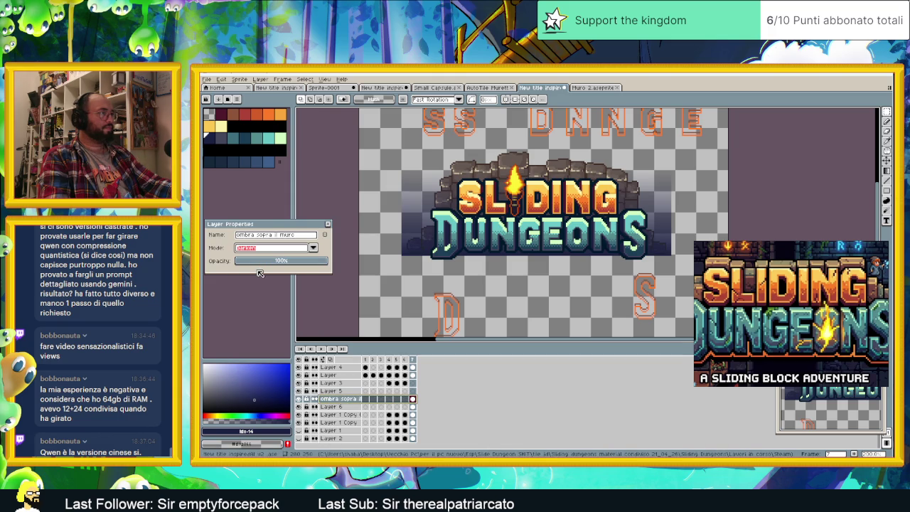
pyautogui.press('+')
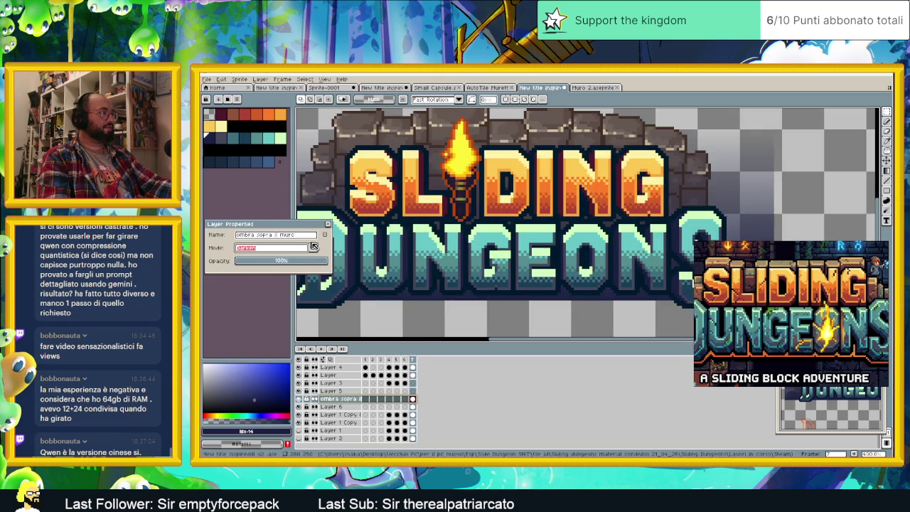
pyautogui.click(314, 247)
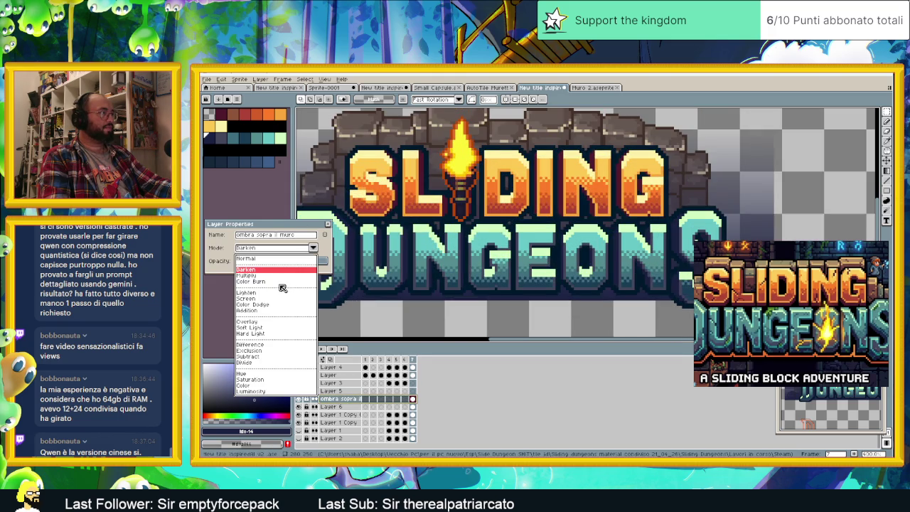
pyautogui.press('Escape')
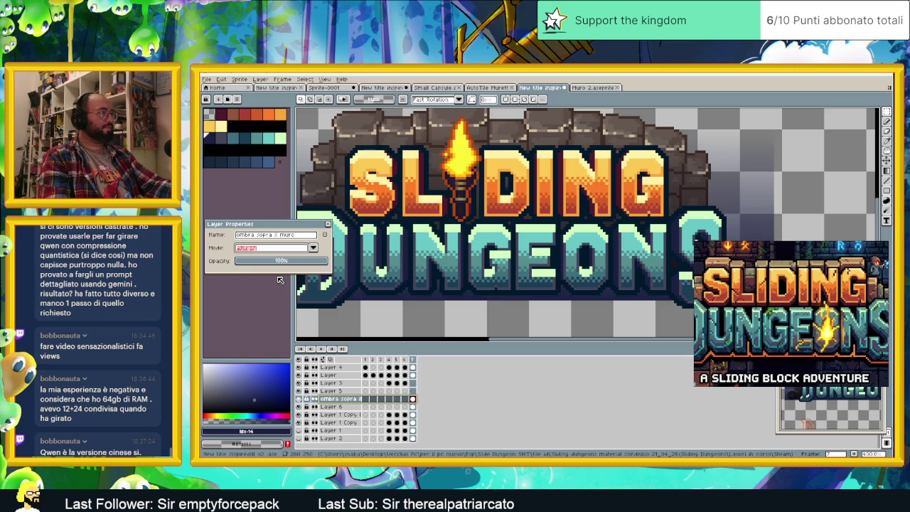
# - Try Color Burn, then settle on Subtract and close the layer properties
pyautogui.click(313, 248)
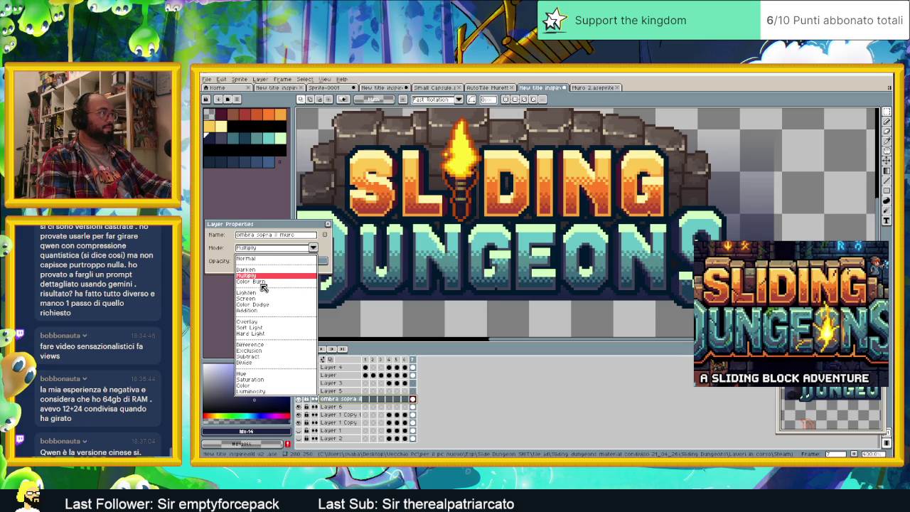
pyautogui.click(263, 284)
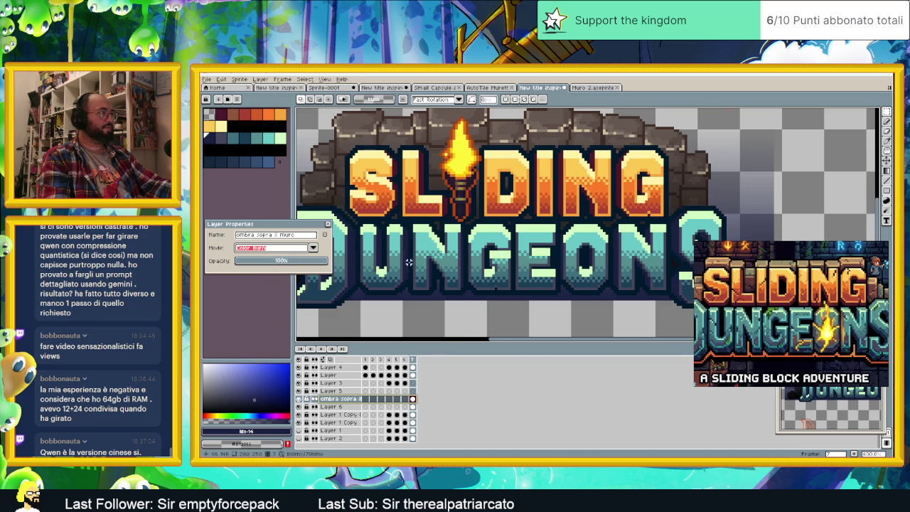
pyautogui.scroll(-2, 444, 285)
pyautogui.scroll(1, 453, 296)
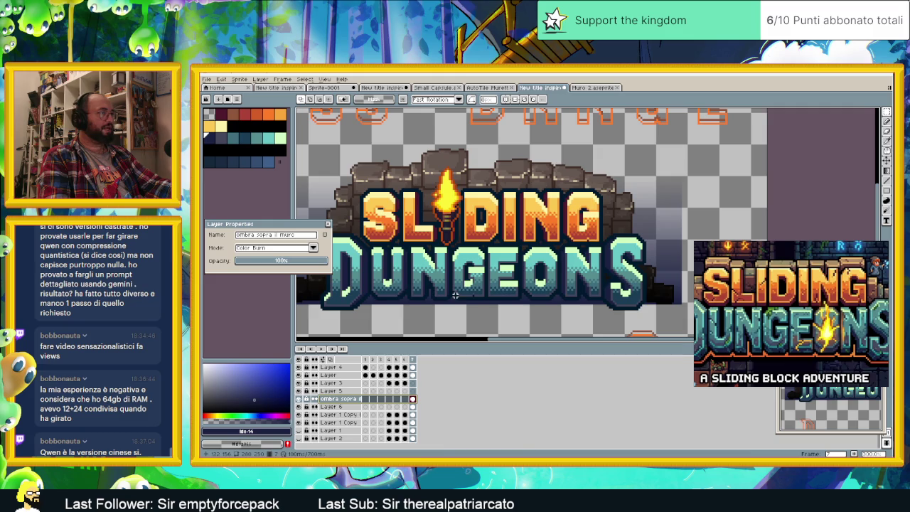
pyautogui.click(254, 248)
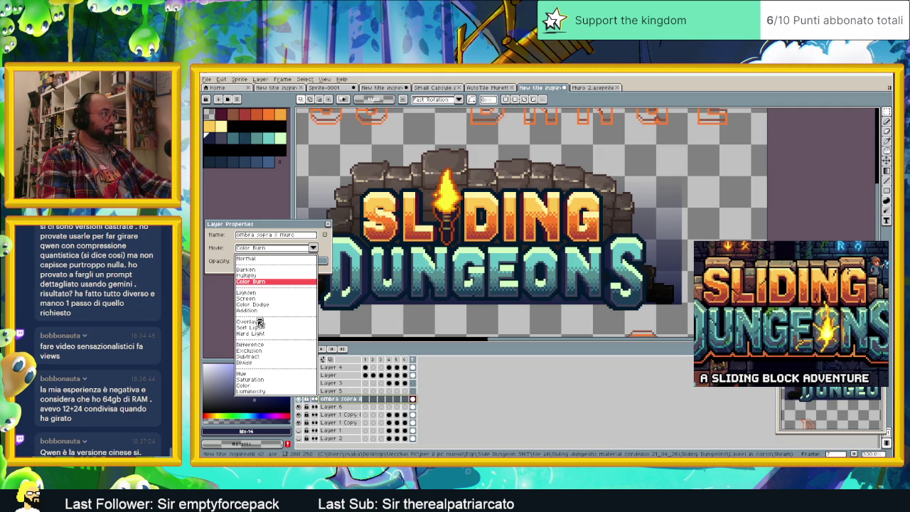
pyautogui.click(253, 356)
pyautogui.click(327, 224)
pyautogui.scroll(-2, 391, 298)
pyautogui.scroll(1, 391, 299)
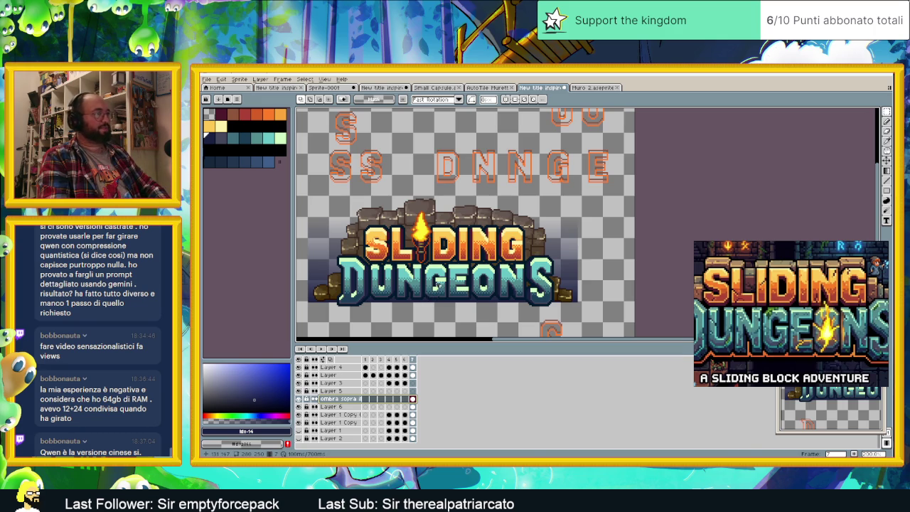
pyautogui.click(331, 423)
pyautogui.click(299, 423)
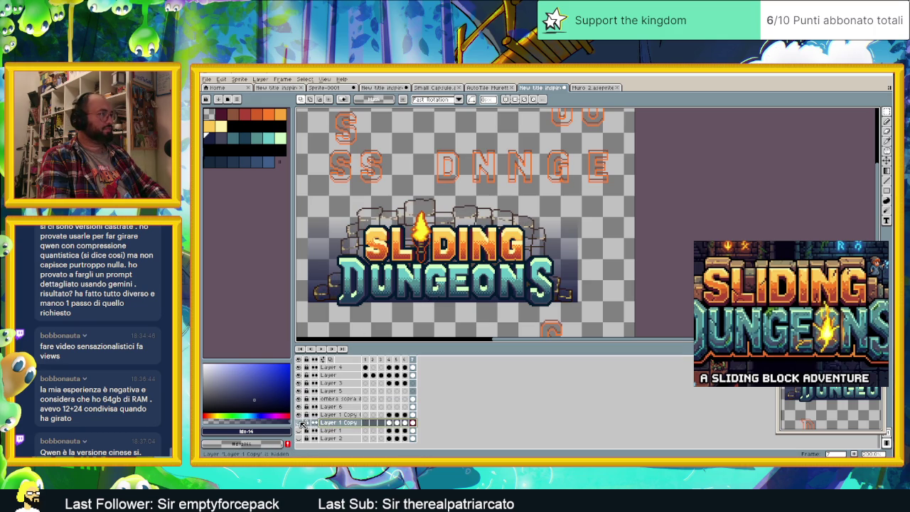
pyautogui.click(299, 422)
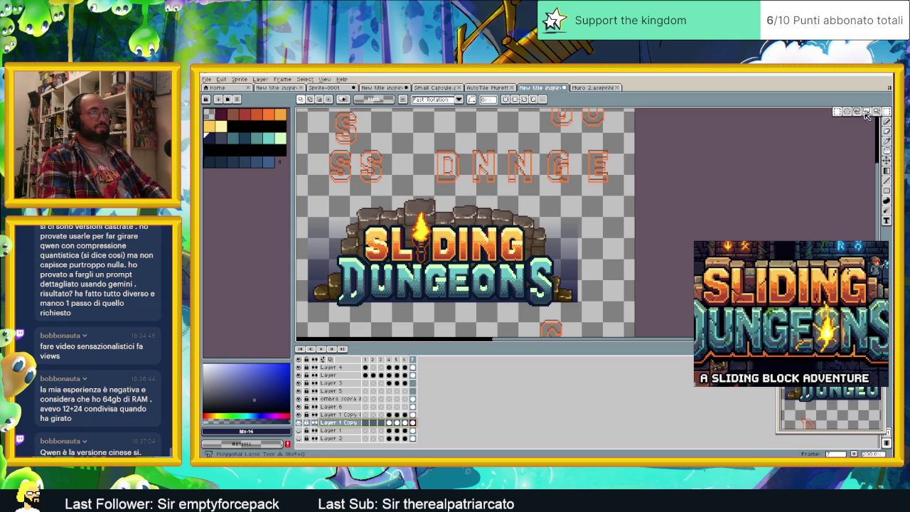
pyautogui.click(886, 114)
pyautogui.click(592, 189)
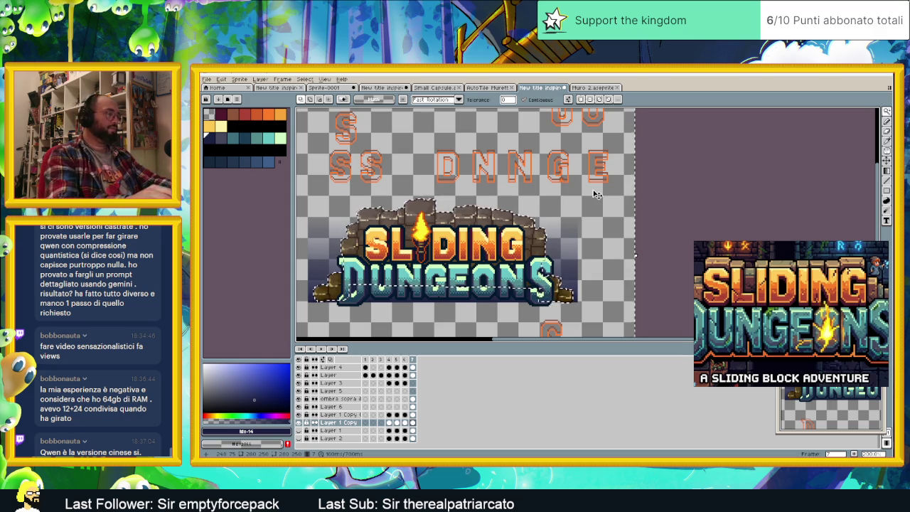
pyautogui.click(342, 399)
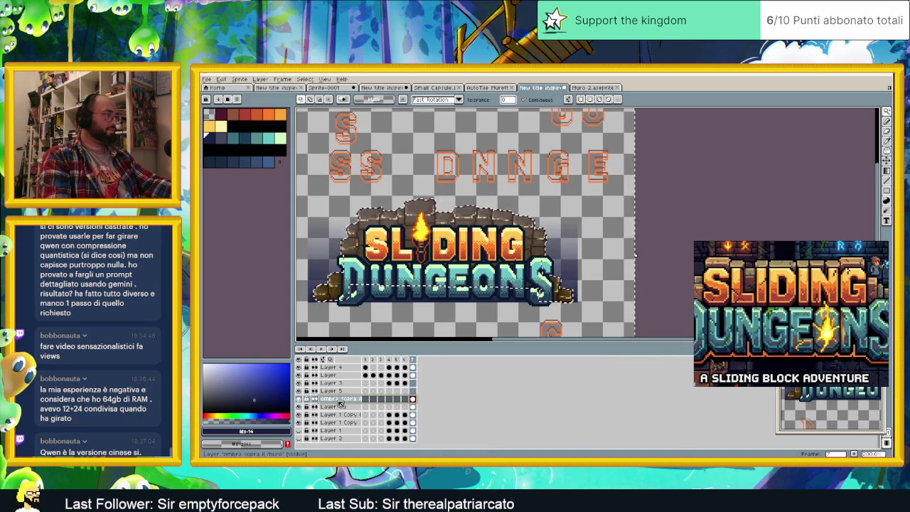
pyautogui.hotkey('ctrl', 'd')
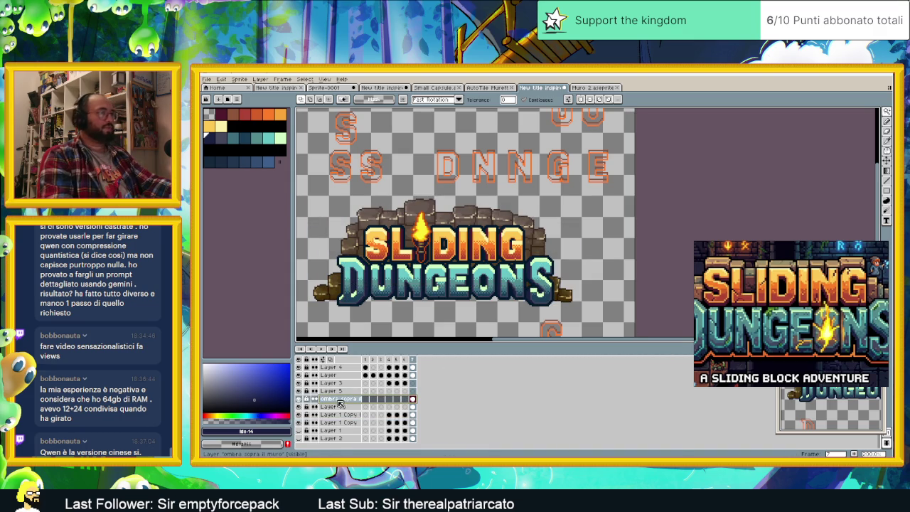
pyautogui.scroll(-2, 519, 283)
pyautogui.scroll(2, 519, 282)
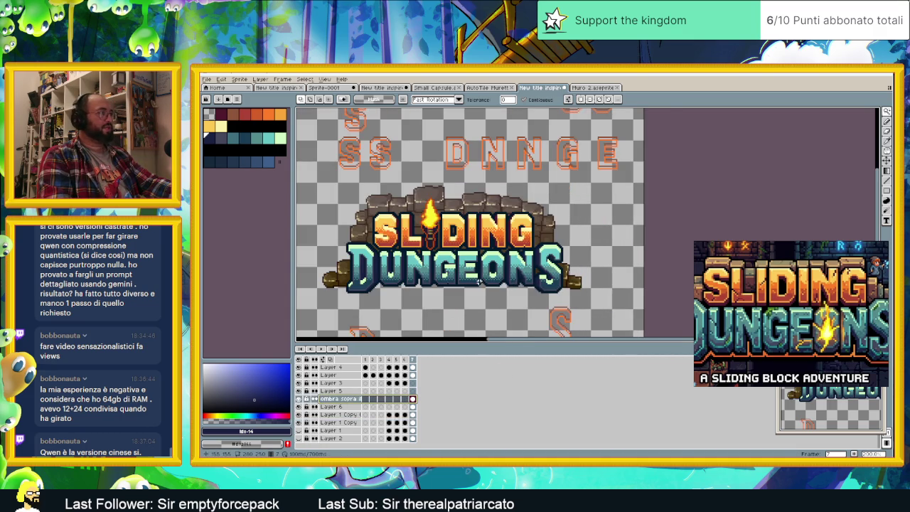
pyautogui.scroll(-1, 519, 283)
pyautogui.scroll(1, 476, 292)
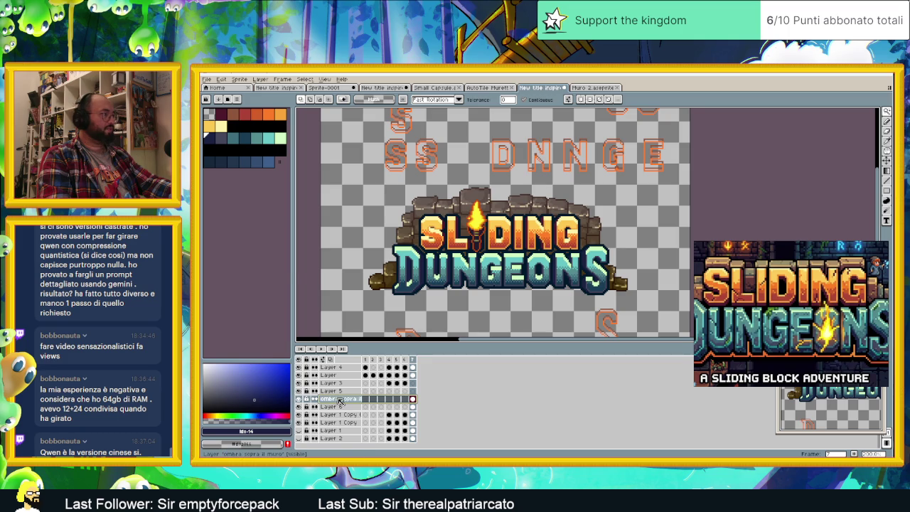
# - Set the shadow layer to Multiply at roughly 62% opacity
pyautogui.doubleClick(339, 401)
pyautogui.click(265, 248)
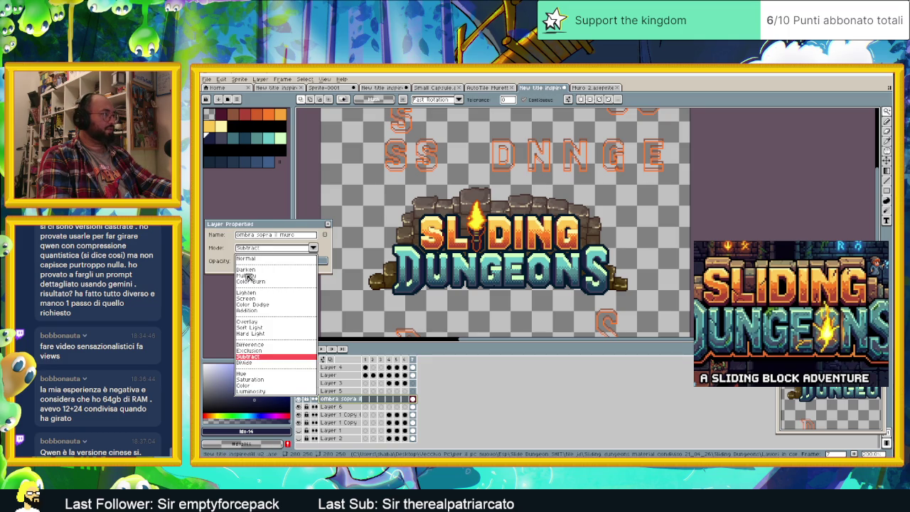
pyautogui.click(253, 276)
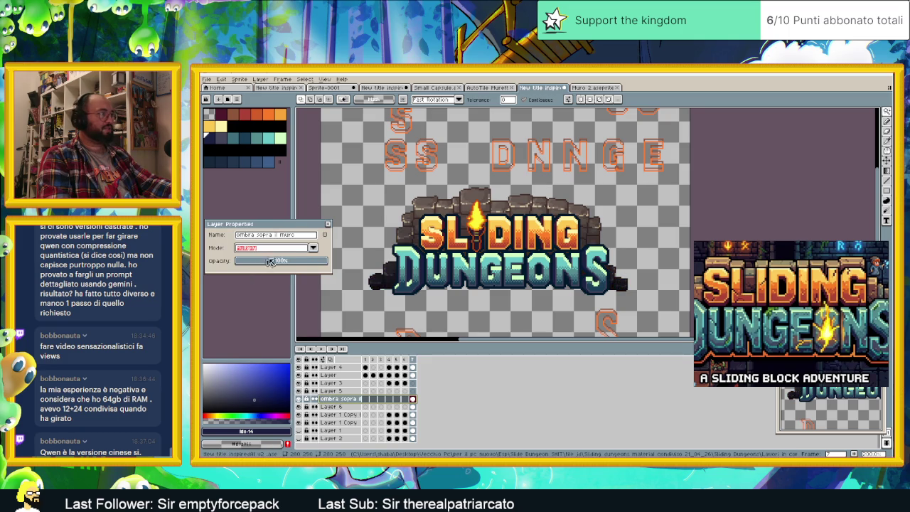
pyautogui.click(296, 261)
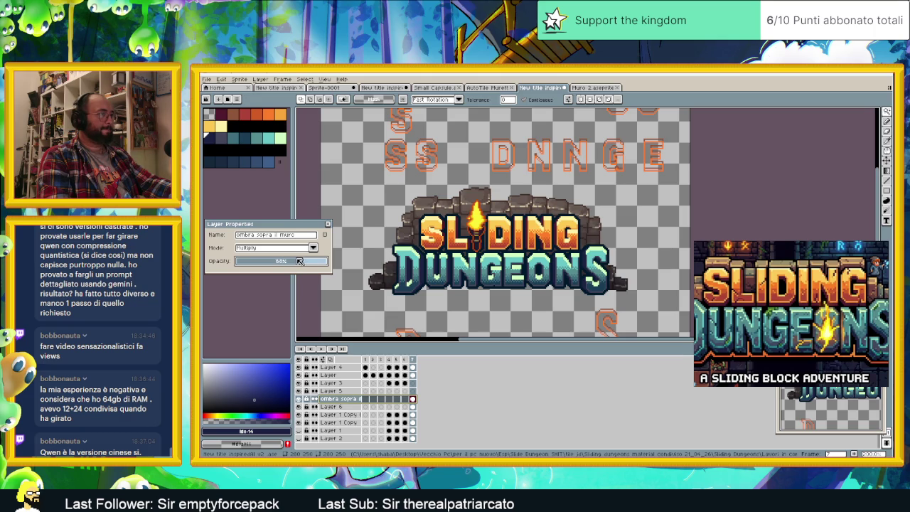
pyautogui.moveTo(300, 261); pyautogui.dragTo(295, 261)
# - Compare Color Burn, Darken and Overlay blending at opacities between 53% and 100%
pyautogui.click(288, 248)
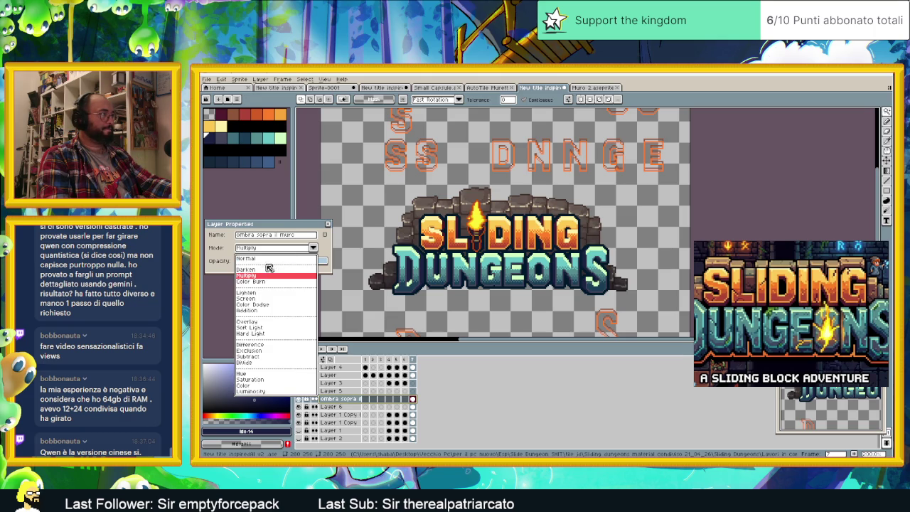
pyautogui.click(268, 282)
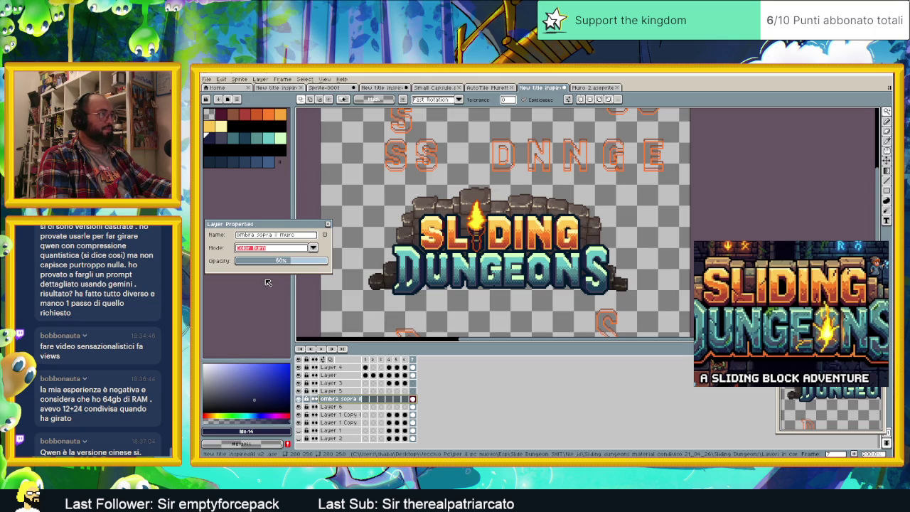
pyautogui.click(266, 248)
pyautogui.click(262, 268)
pyautogui.moveTo(289, 262)
pyautogui.mouseDown()
pyautogui.moveTo(327, 263)
pyautogui.moveTo(304, 261)
pyautogui.mouseUp()
pyautogui.click(262, 247)
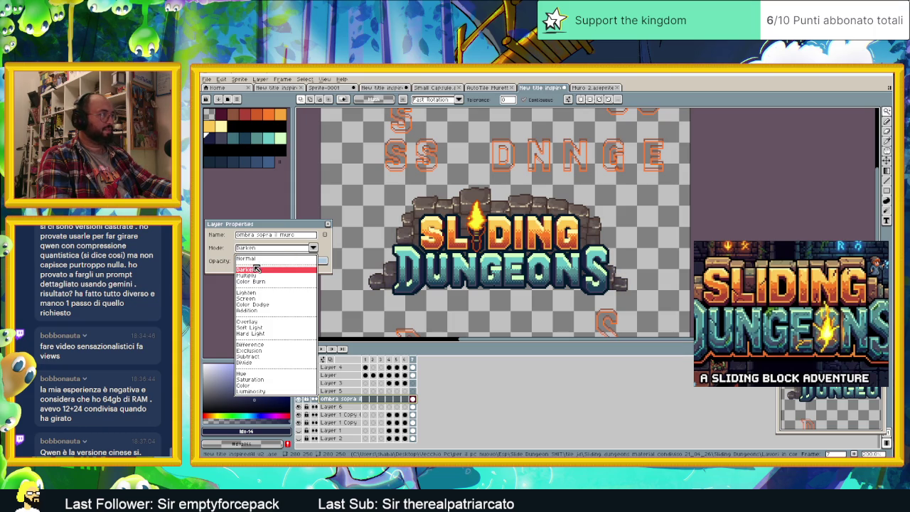
pyautogui.click(261, 321)
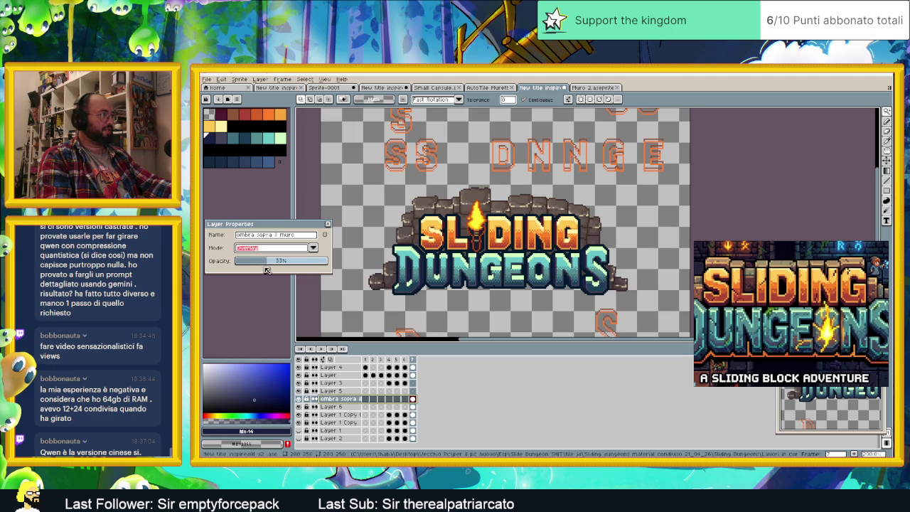
pyautogui.click(288, 263)
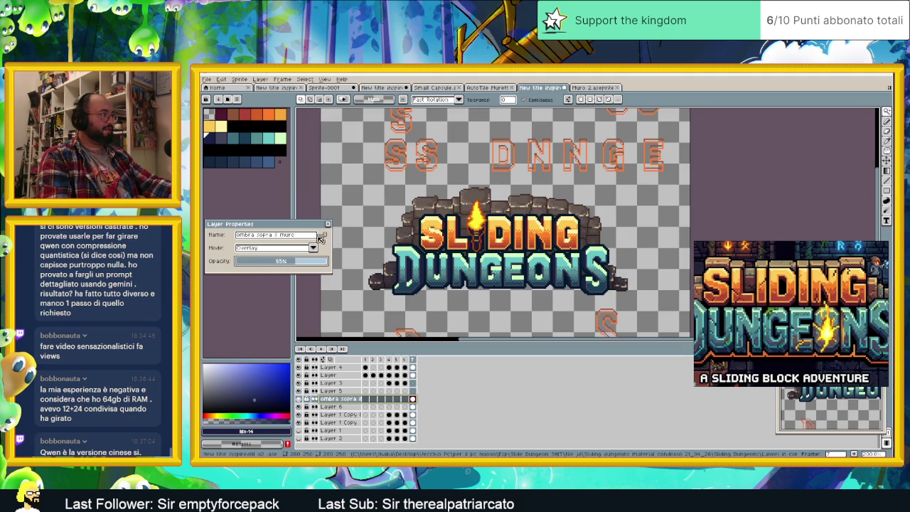
pyautogui.click(302, 263)
pyautogui.moveTo(306, 264); pyautogui.dragTo(324, 263)
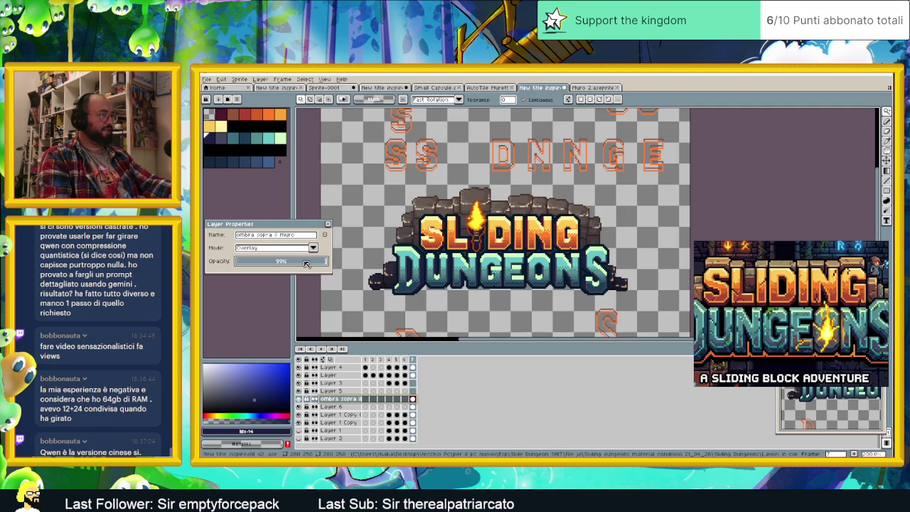
# - Return to Multiply at 56% opacity, confirm, and move the layer below Layer 6
pyautogui.click(311, 248)
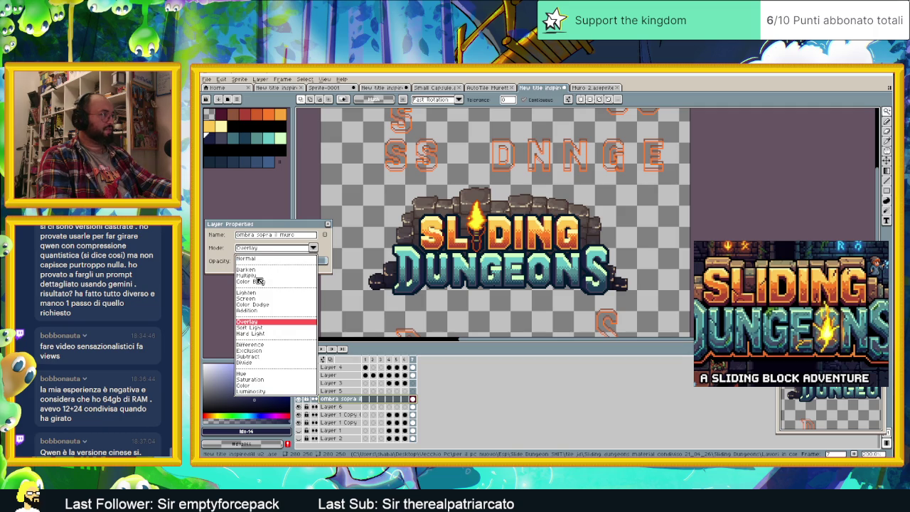
pyautogui.click(261, 279)
pyautogui.moveTo(290, 267); pyautogui.dragTo(285, 265)
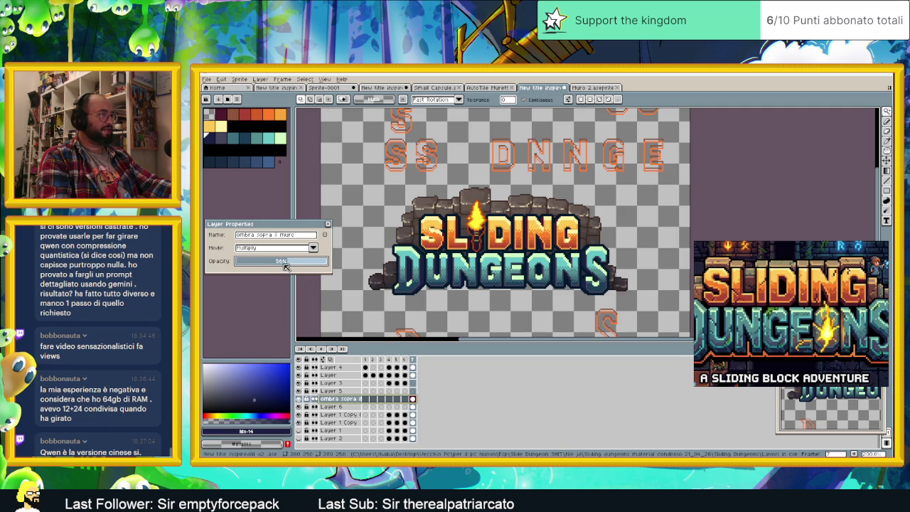
pyautogui.click(326, 224)
pyautogui.moveTo(342, 400); pyautogui.dragTo(340, 408)
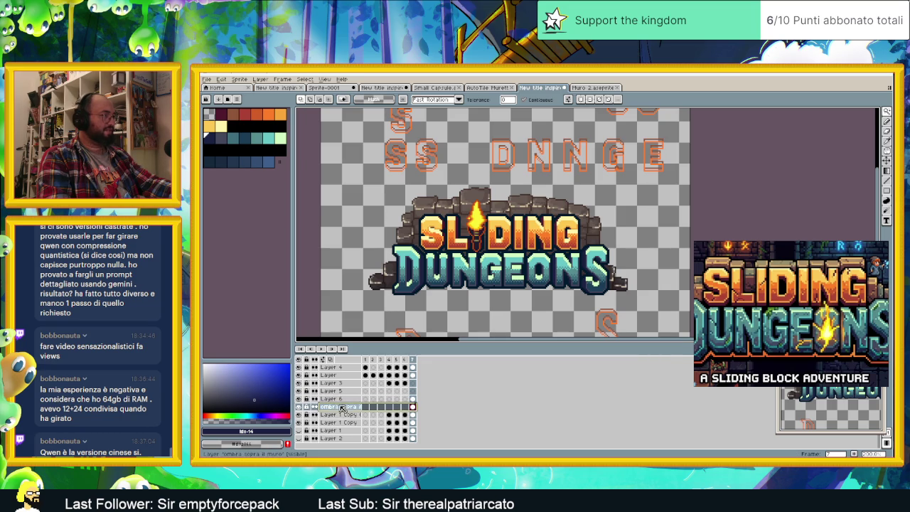
# - Export the logo sprite with Visible layers and All frames under an edited file name
pyautogui.scroll(-1, 445, 284)
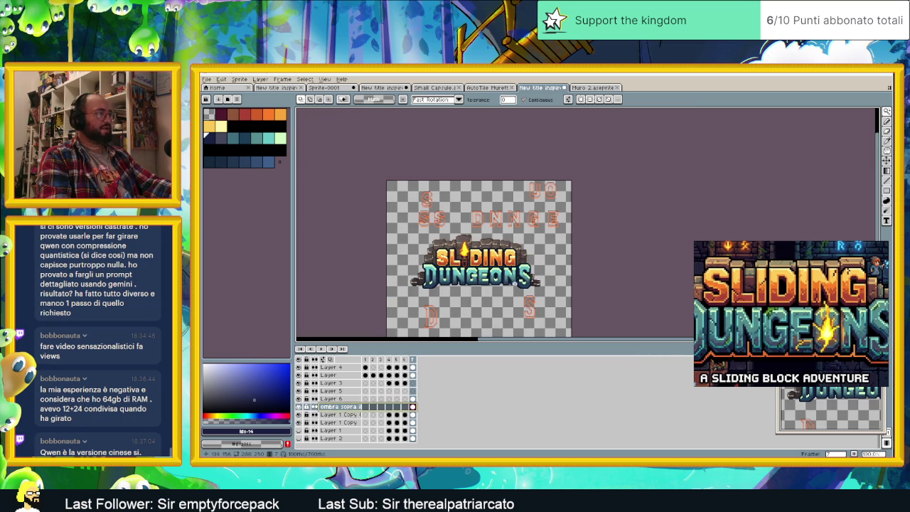
pyautogui.scroll(1, 514, 283)
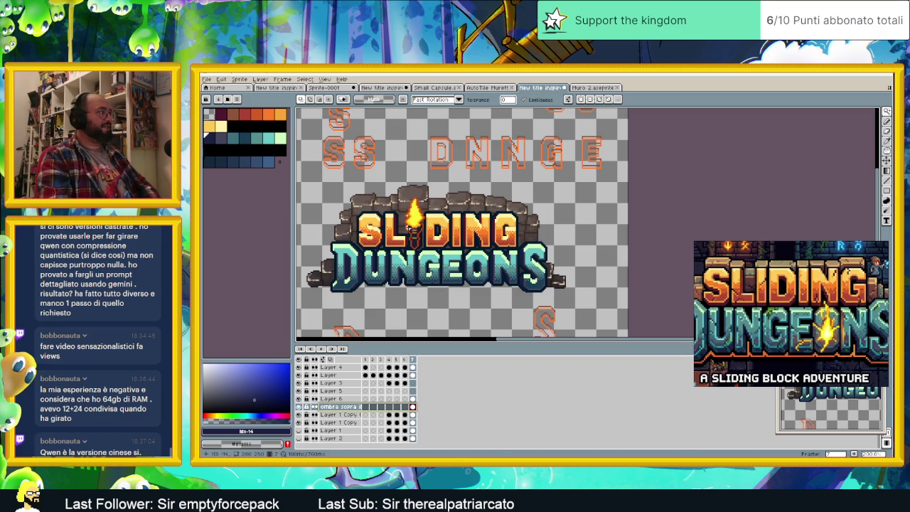
pyautogui.click(207, 79)
pyautogui.moveTo(217, 145)
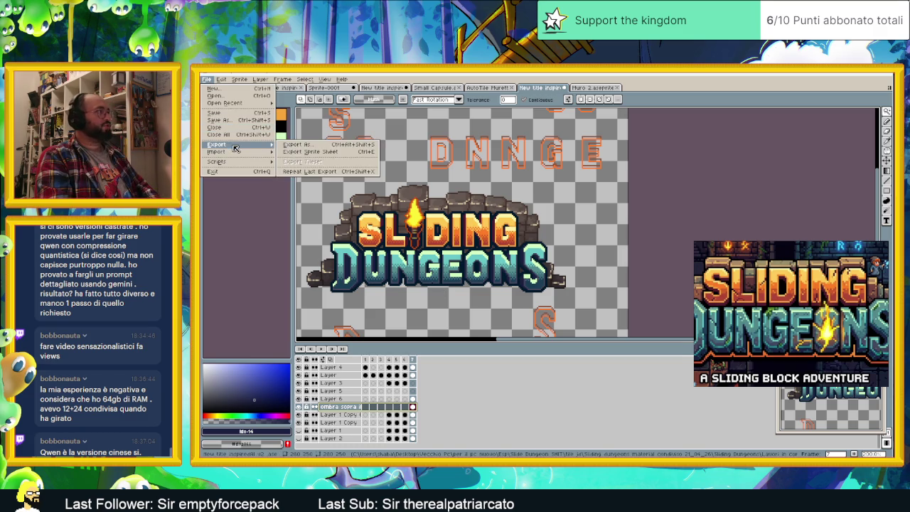
pyautogui.click(300, 146)
pyautogui.click(539, 224)
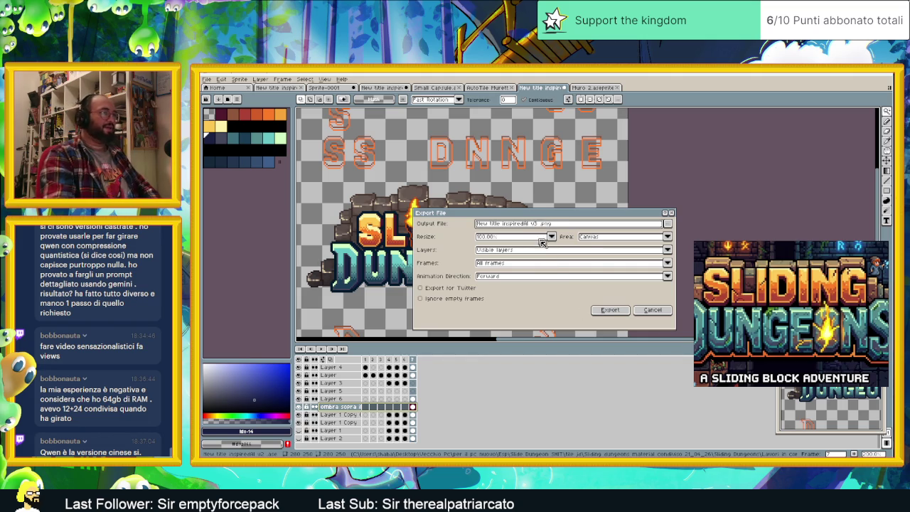
pyautogui.click(610, 310)
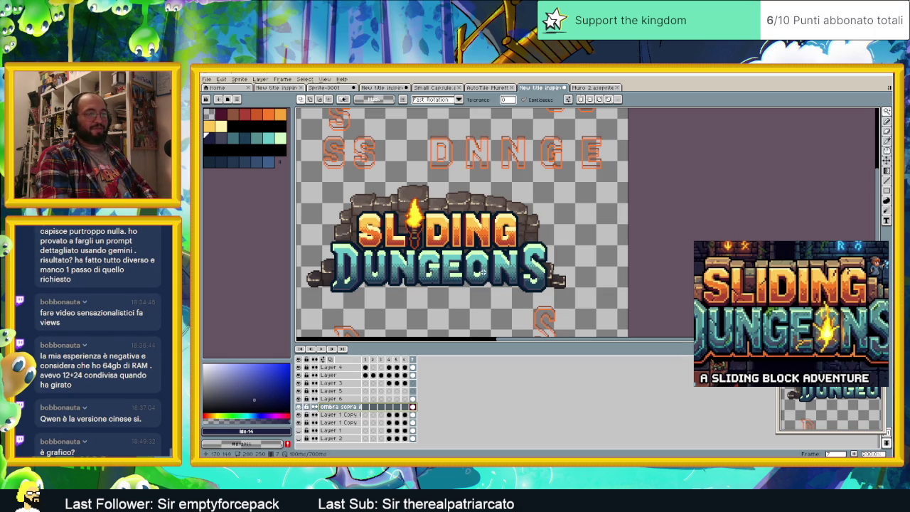
pyautogui.moveTo(491, 263); pyautogui.dragTo(541, 265)
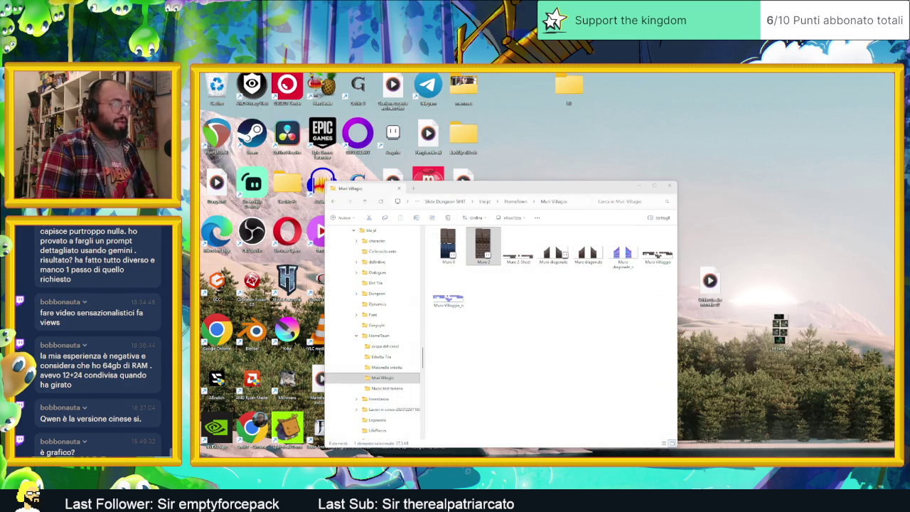
# - In File Explorer, browse from tile jd through Sliding Dungeons and Lavori in corso into Stream and pick the v3 7 title image
pyautogui.click(484, 245)
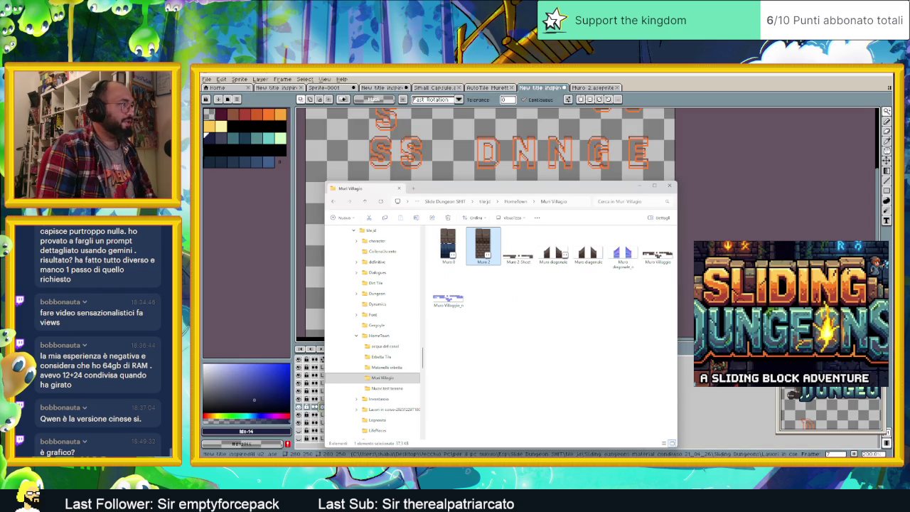
pyautogui.click(483, 201)
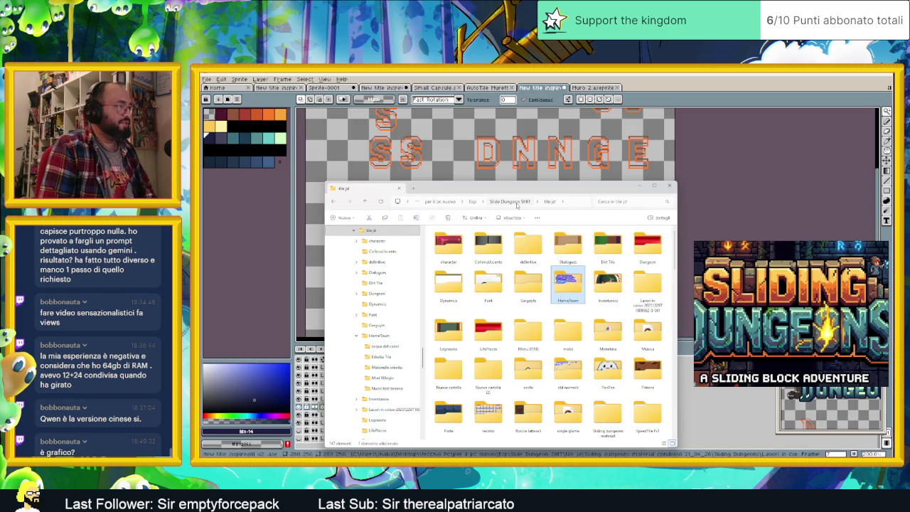
pyautogui.scroll(-3, 606, 364)
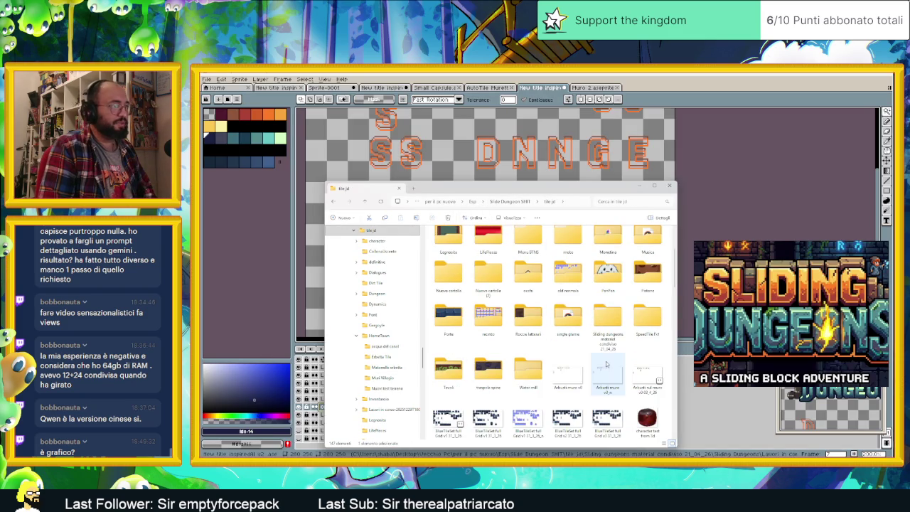
pyautogui.click(608, 323)
pyautogui.doubleClick(609, 323)
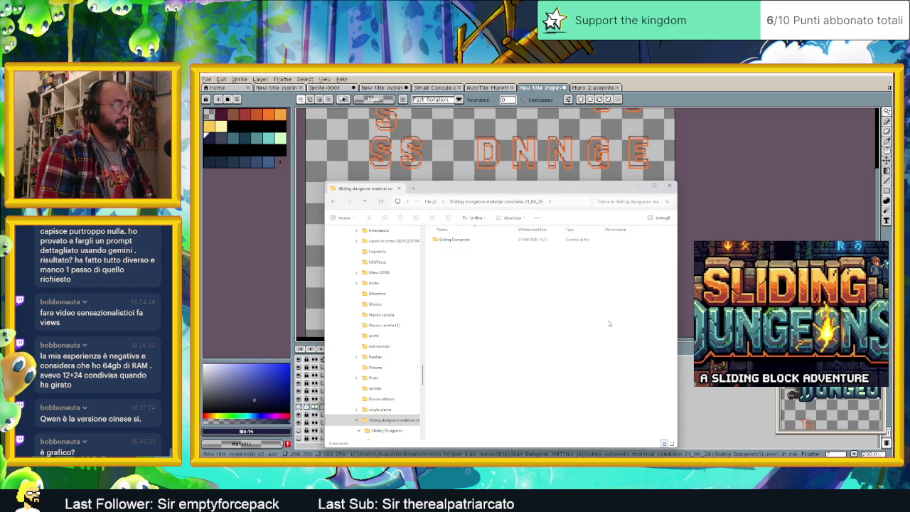
pyautogui.doubleClick(475, 242)
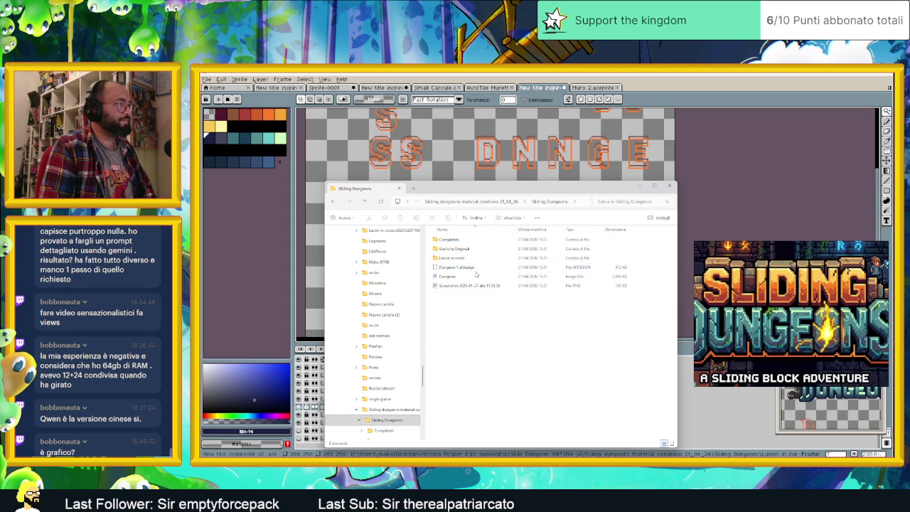
pyautogui.click(465, 246)
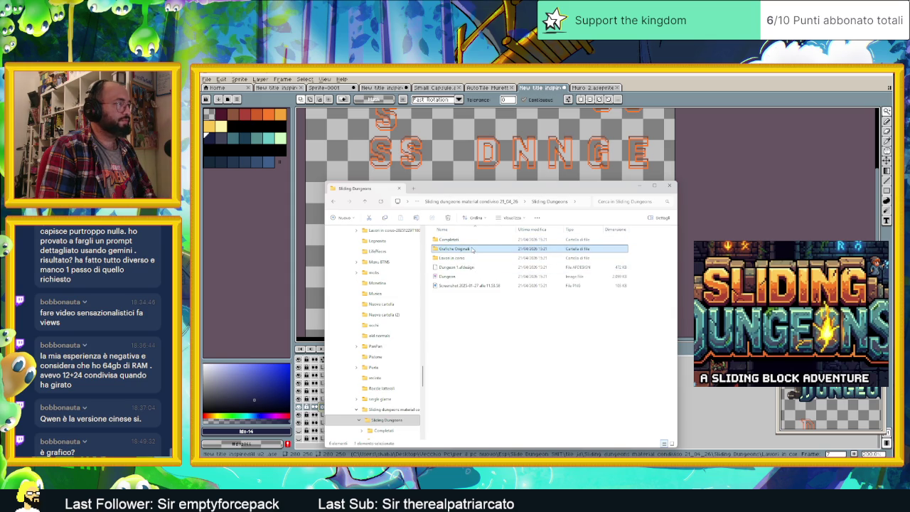
pyautogui.doubleClick(454, 257)
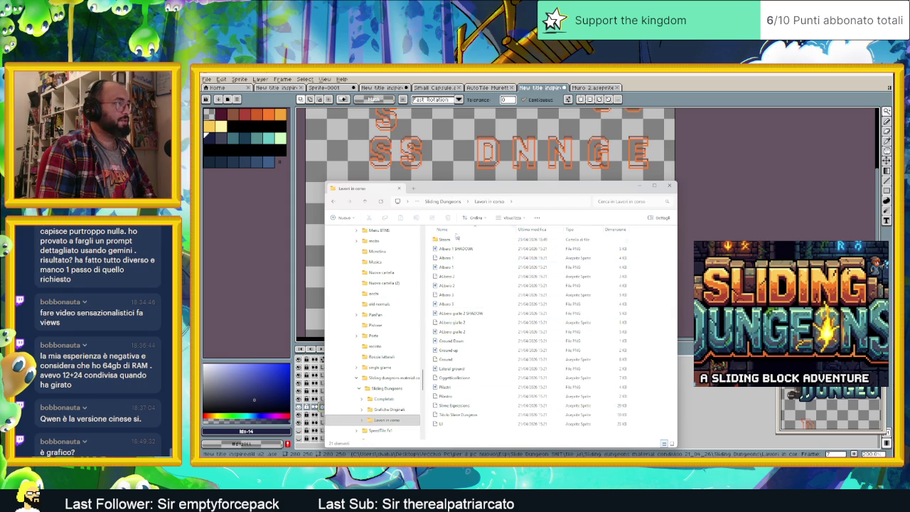
pyautogui.doubleClick(445, 240)
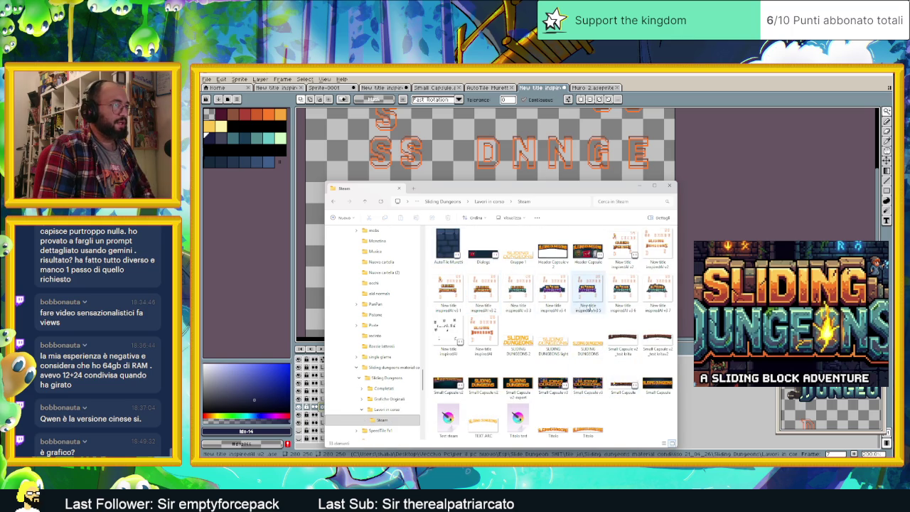
pyautogui.click(658, 297)
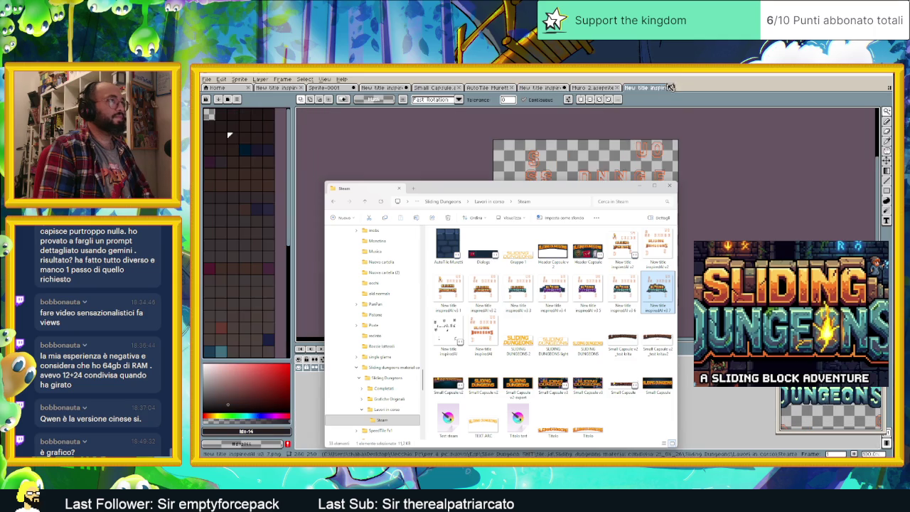
# - Open Sprite > Canvas Size on the title image and trim the empty space above and below the logo
pyautogui.click(743, 134)
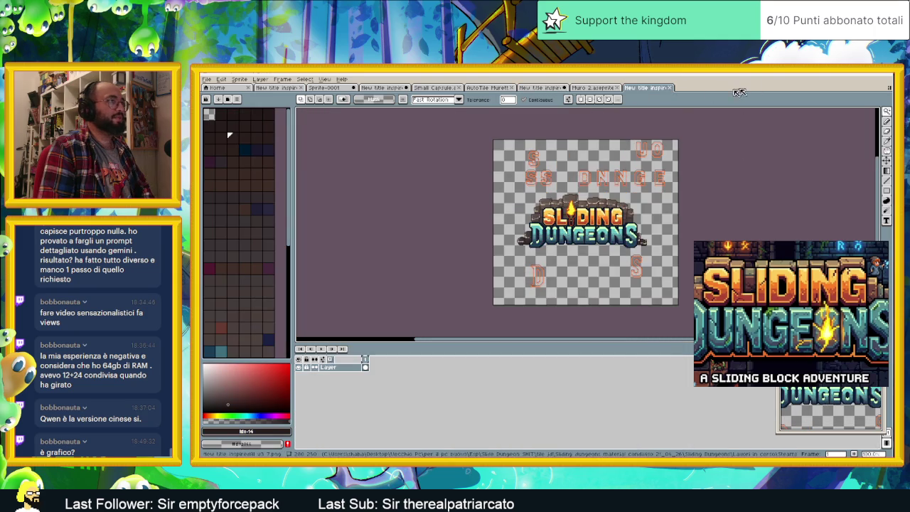
pyautogui.click(210, 81)
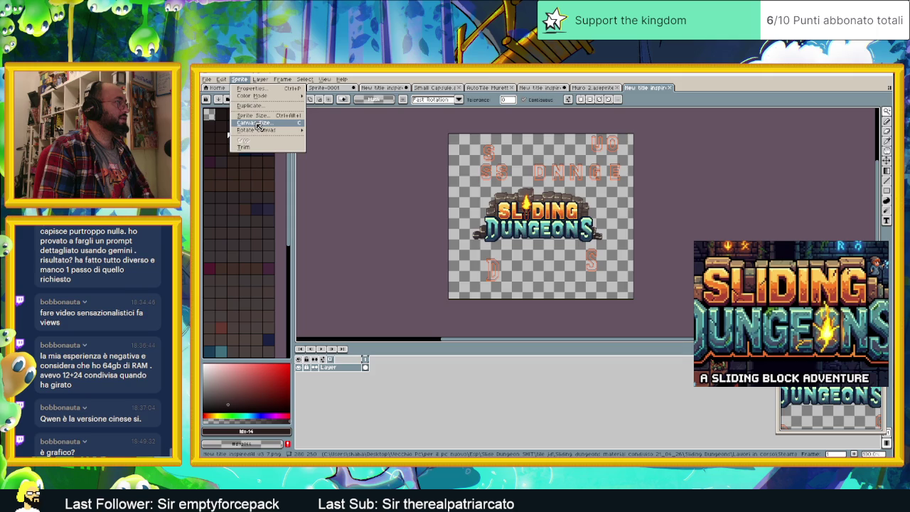
pyautogui.click(258, 124)
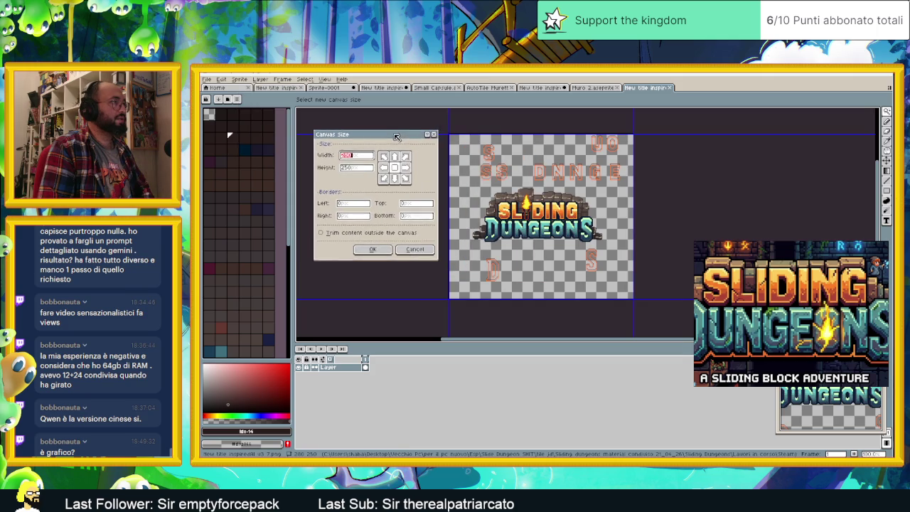
pyautogui.moveTo(550, 130); pyautogui.dragTo(557, 186)
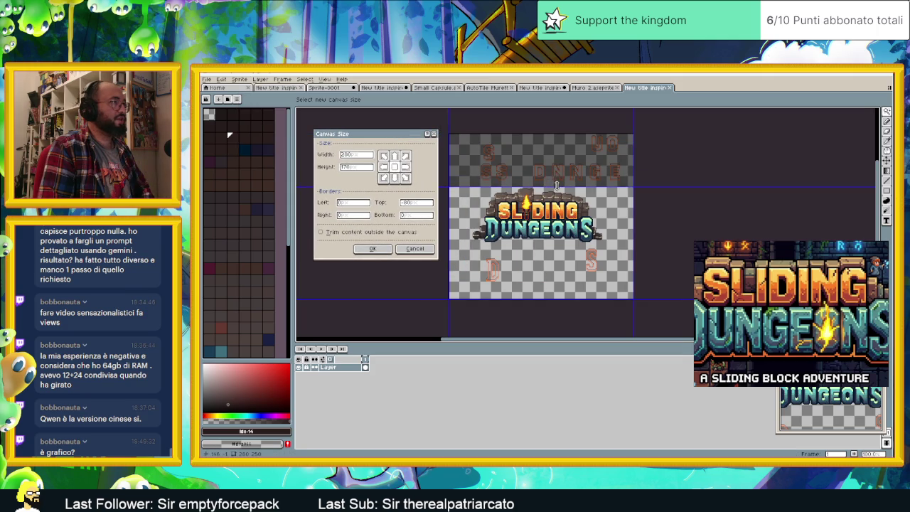
pyautogui.scroll(2, 544, 235)
pyautogui.scroll(-1, 537, 285)
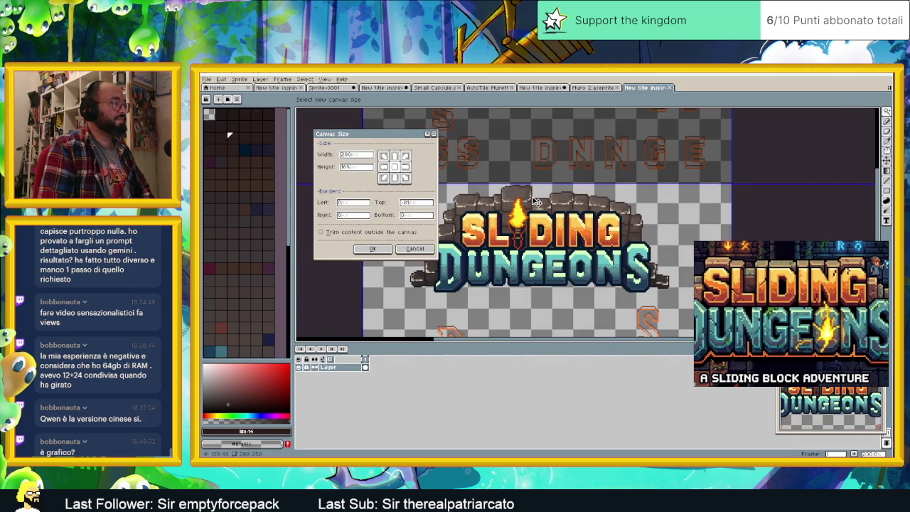
pyautogui.scroll(-2, 537, 300)
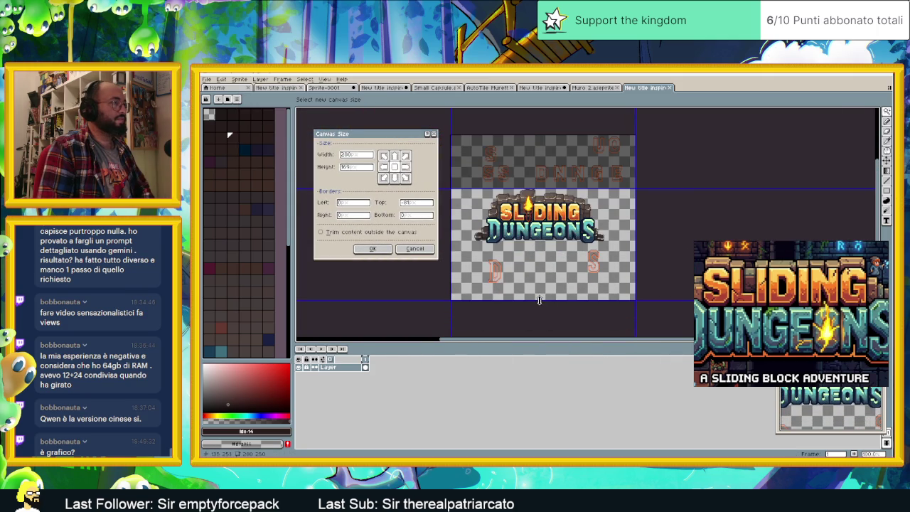
pyautogui.moveTo(539, 300); pyautogui.dragTo(546, 243)
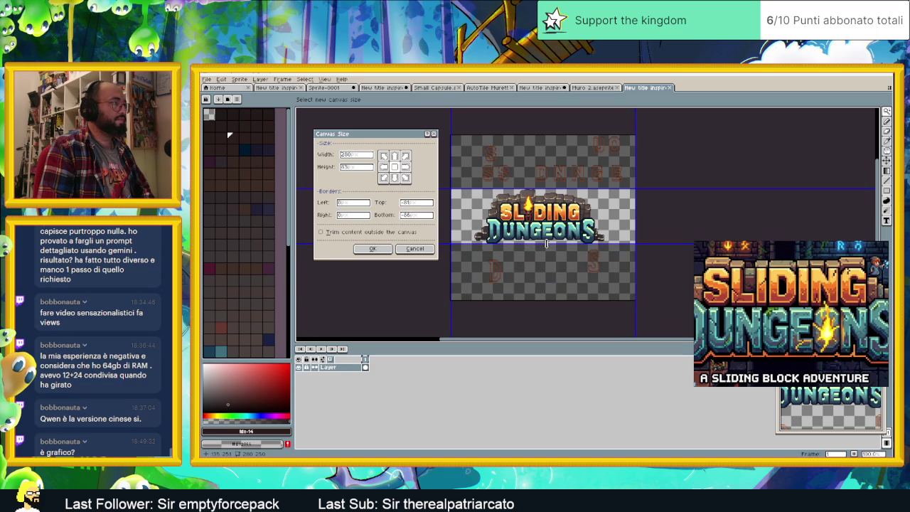
# - Trim the empty space right and left of the logo and confirm the 197×83 canvas
pyautogui.scroll(2, 551, 240)
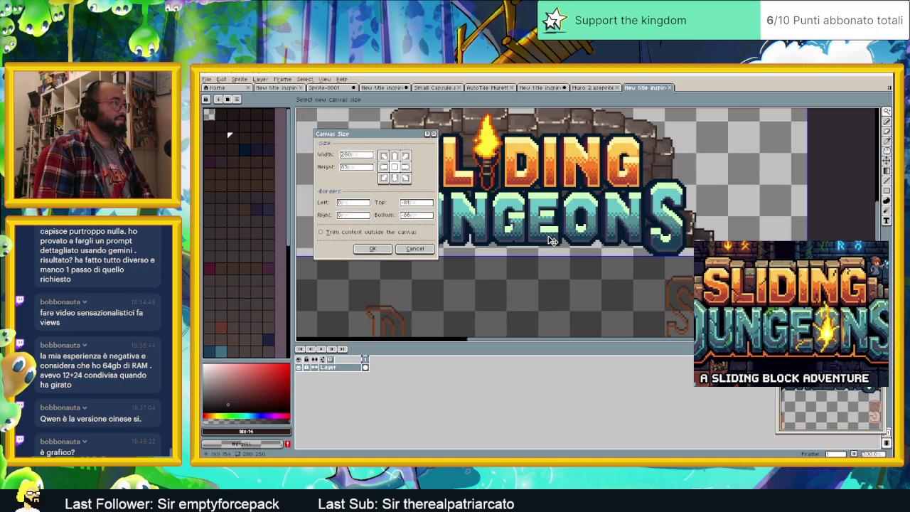
pyautogui.moveTo(811, 158); pyautogui.dragTo(714, 171)
pyautogui.hscroll(2, 609, 162)
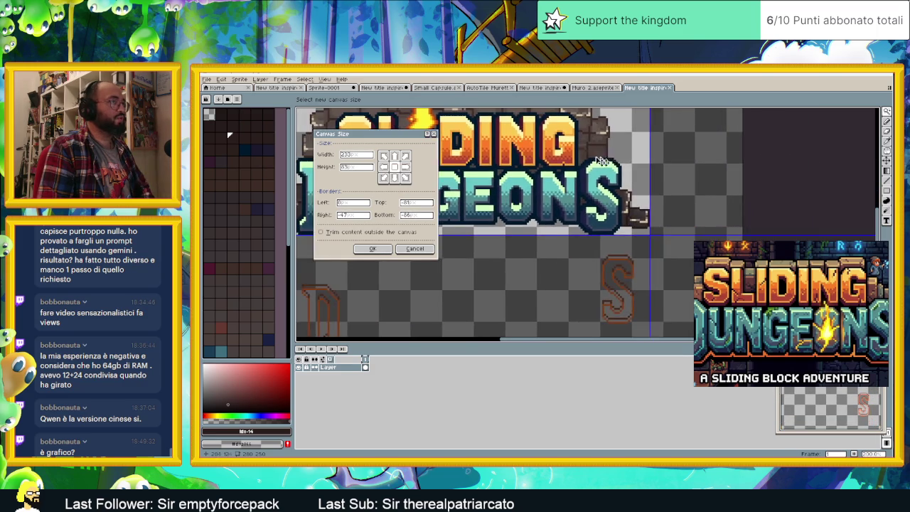
pyautogui.hscroll(-3, 609, 162)
pyautogui.hscroll(-2, 609, 162)
pyautogui.moveTo(550, 163); pyautogui.dragTo(592, 168)
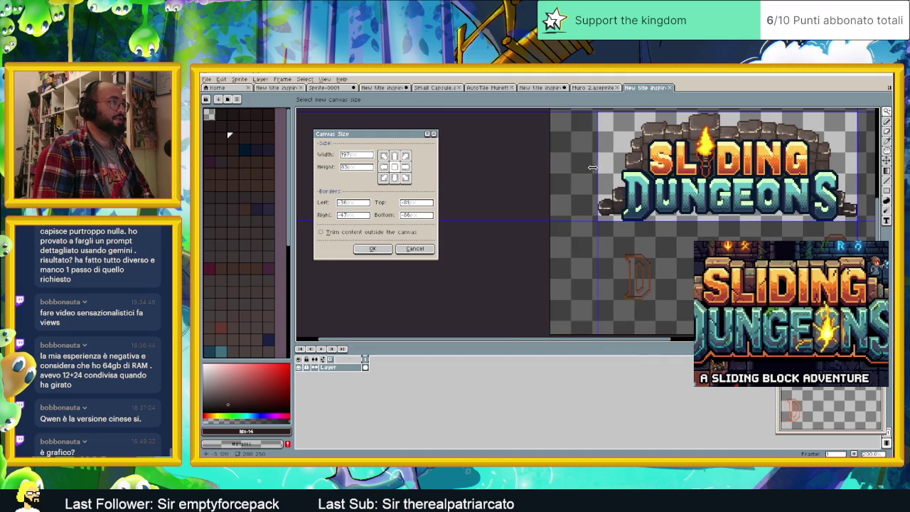
pyautogui.click(385, 251)
pyautogui.hscroll(3, 471, 240)
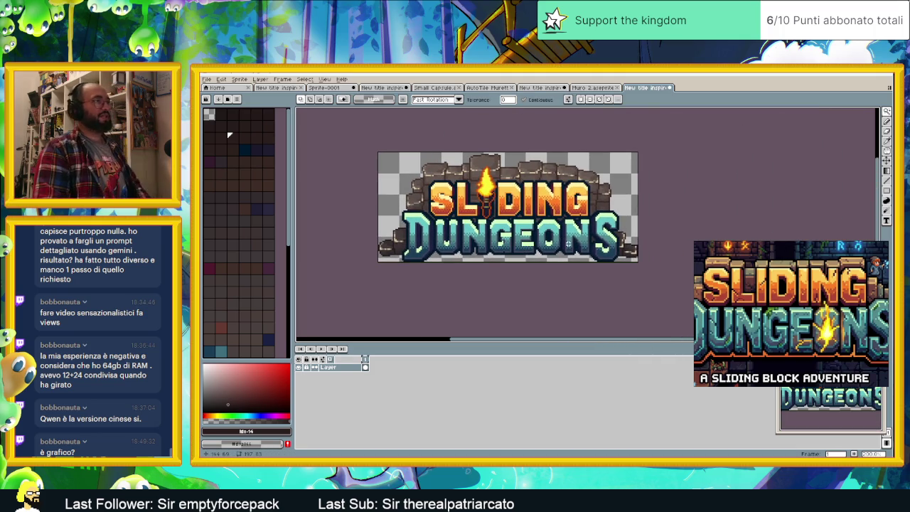
# - Close the floating Untitled window, zoom into the cropped logo, and return to the layered New title tab
pyautogui.scroll(-1, 566, 242)
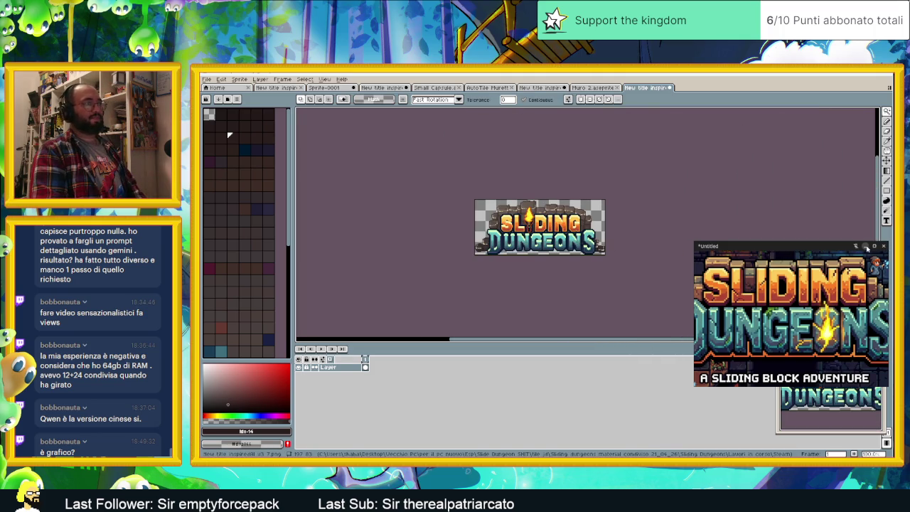
pyautogui.click(866, 247)
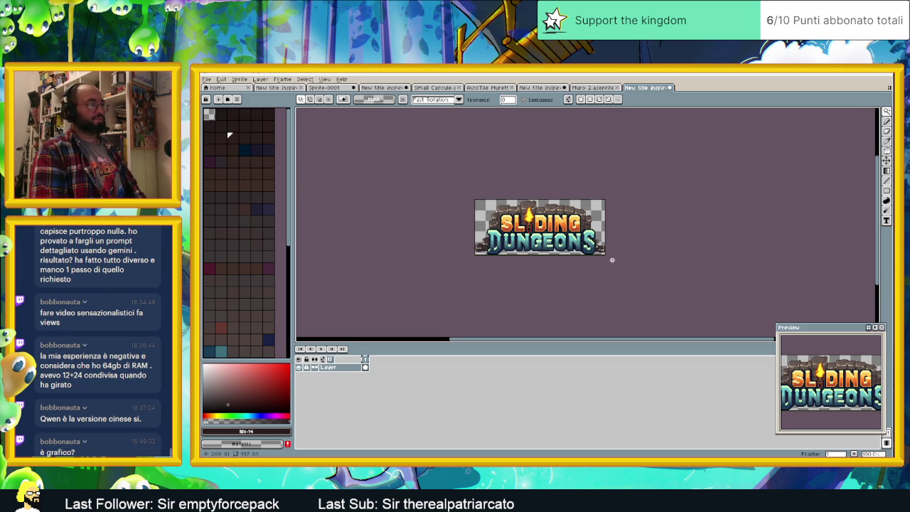
pyautogui.scroll(1, 561, 248)
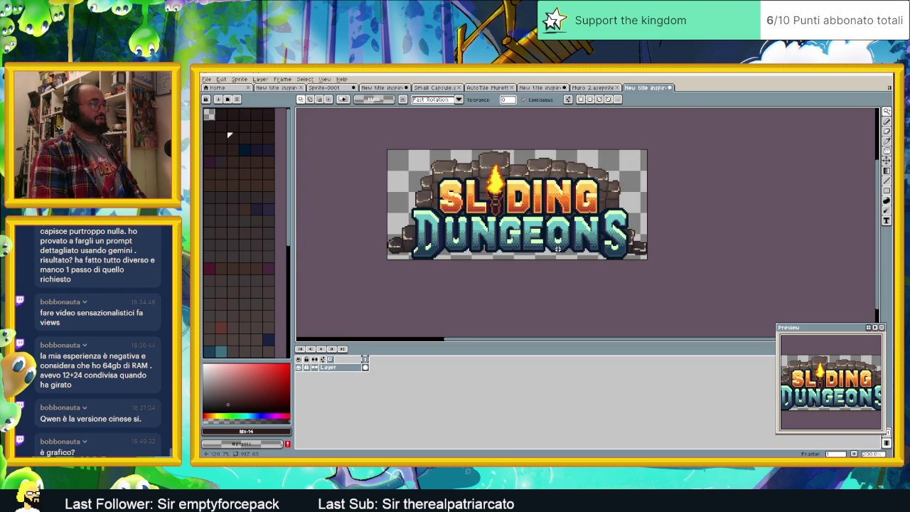
pyautogui.scroll(1, 560, 248)
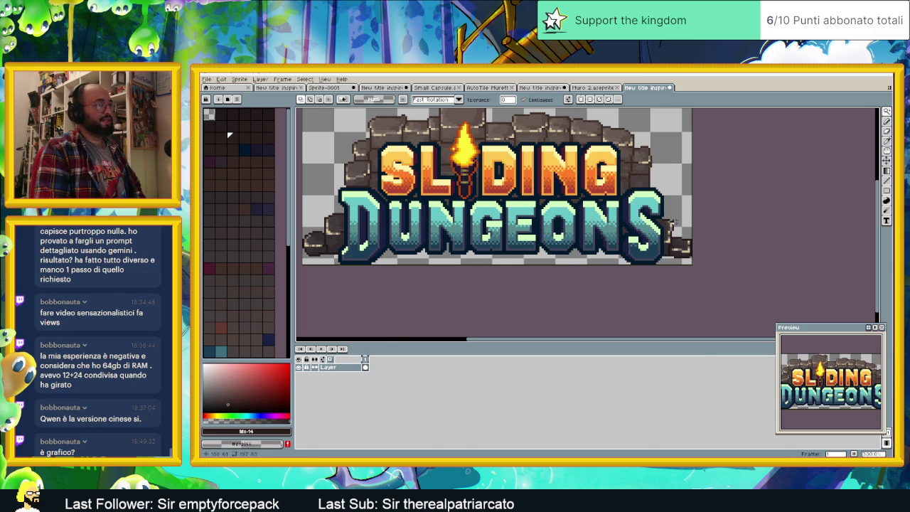
pyautogui.rightClick(332, 368)
pyautogui.moveTo(347, 383)
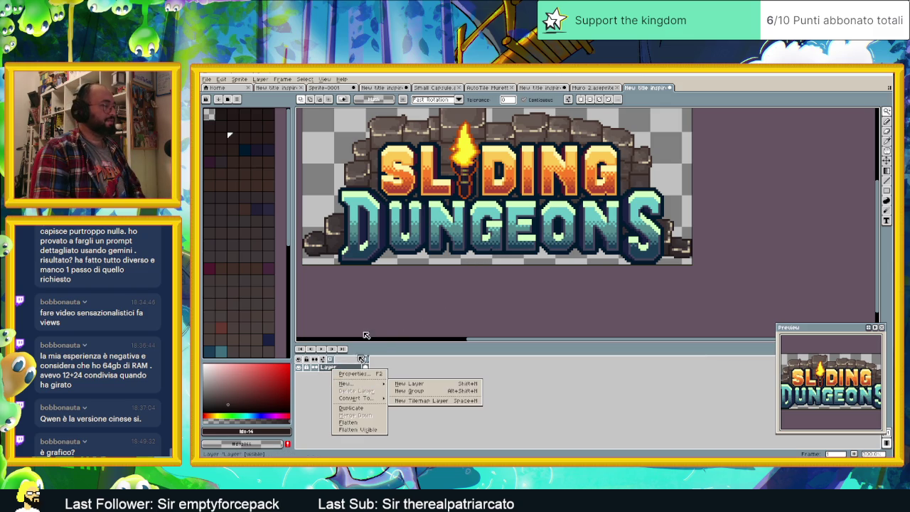
pyautogui.click(540, 87)
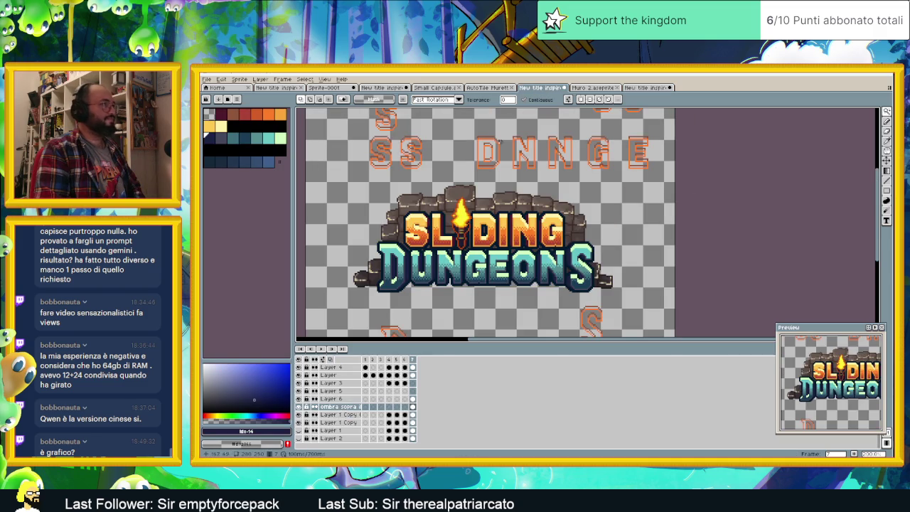
# - Cycle through the brick wall tiles, Small Capsule and brick AutoTile tabs, closing the AutoTile file
pyautogui.click(488, 88)
pyautogui.click(437, 87)
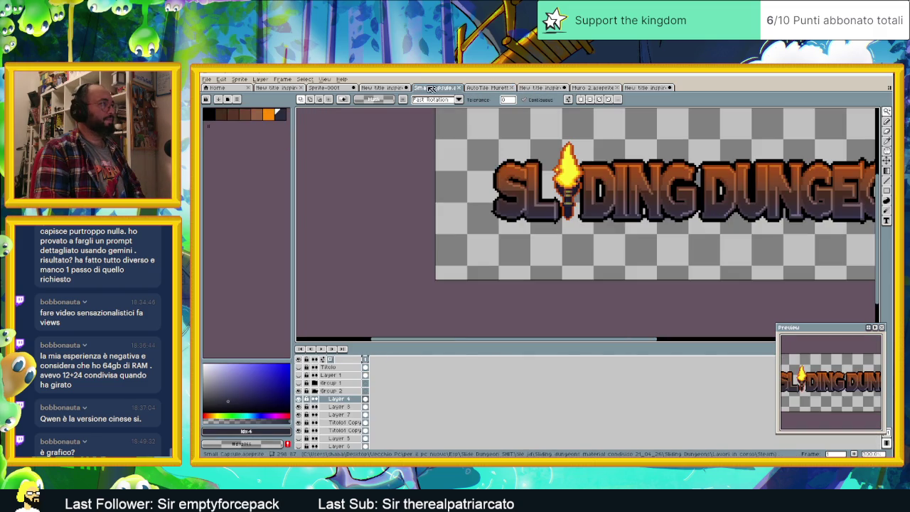
pyautogui.click(491, 88)
pyautogui.click(512, 88)
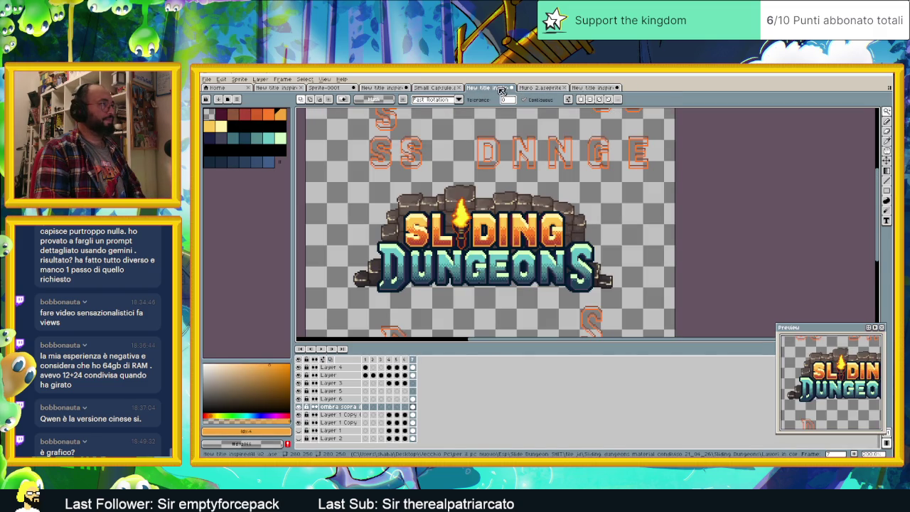
# - Select the frame 2 cel on the 'Layer' row of the logo animation
pyautogui.click(366, 367)
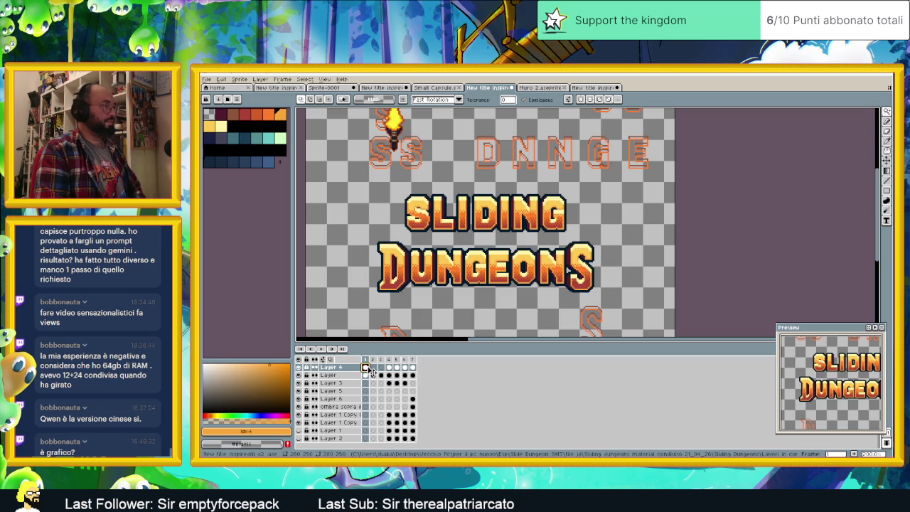
pyautogui.click(374, 367)
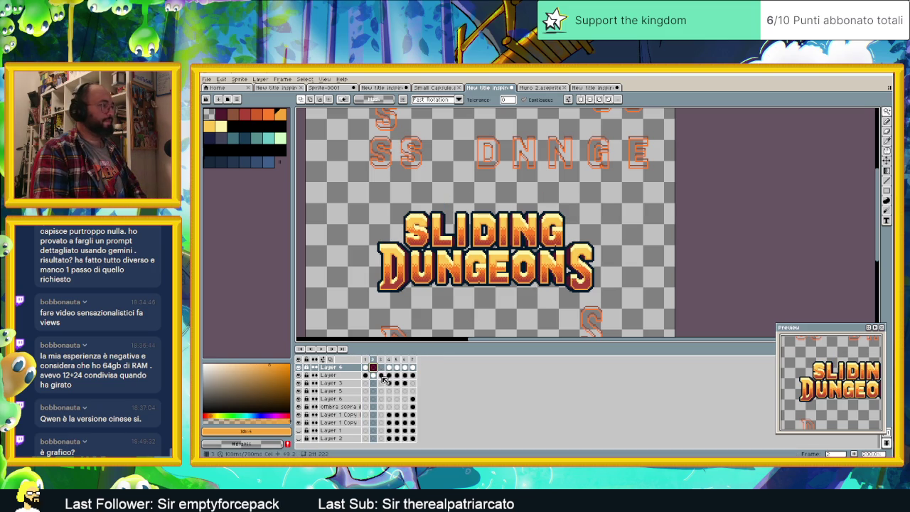
pyautogui.click(373, 375)
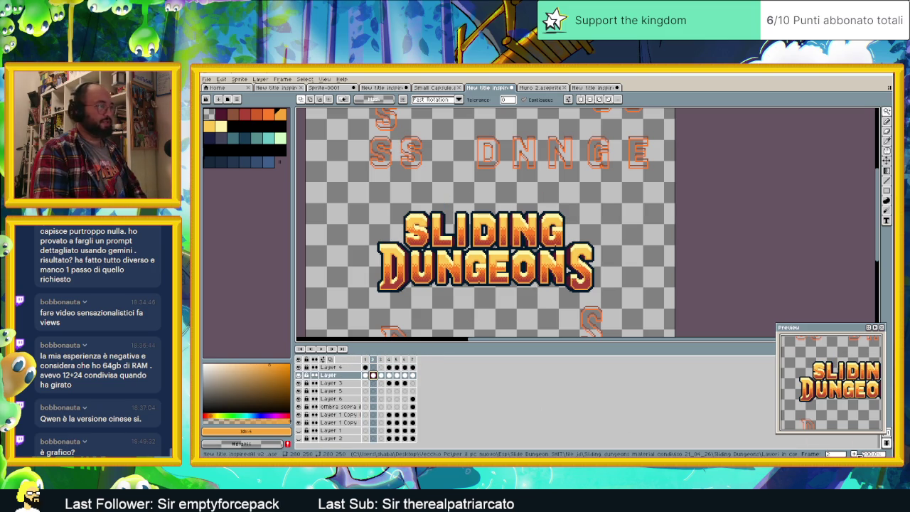
# - Add one new frame after frame 2 and another after frame 4, the teal DUNGEONS frame, with Alt+N
pyautogui.hotkey('alt', 'n')
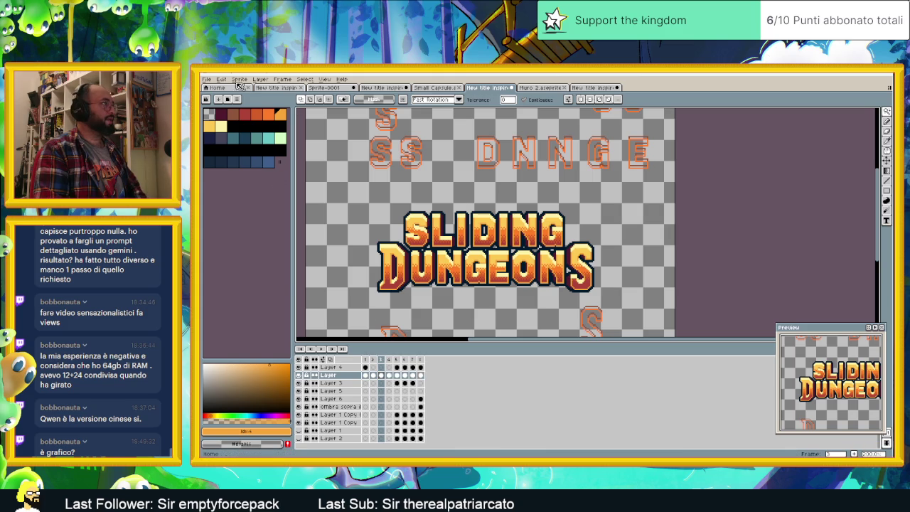
pyautogui.click(223, 79)
pyautogui.moveTo(238, 246)
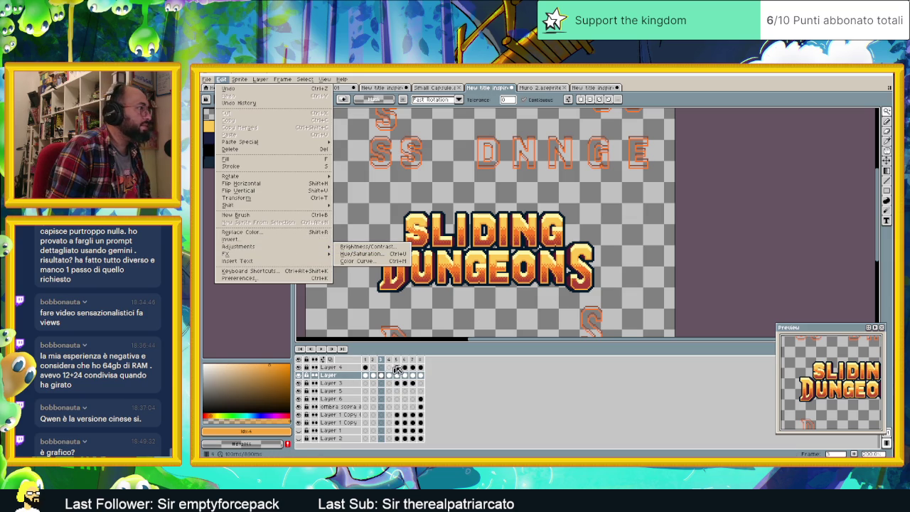
pyautogui.click(391, 361)
pyautogui.click(391, 360)
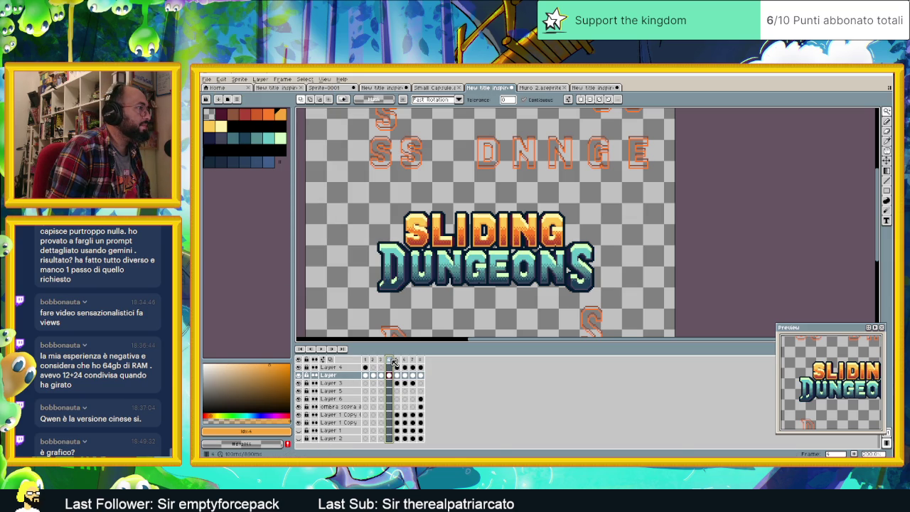
pyautogui.hotkey('alt', 'n')
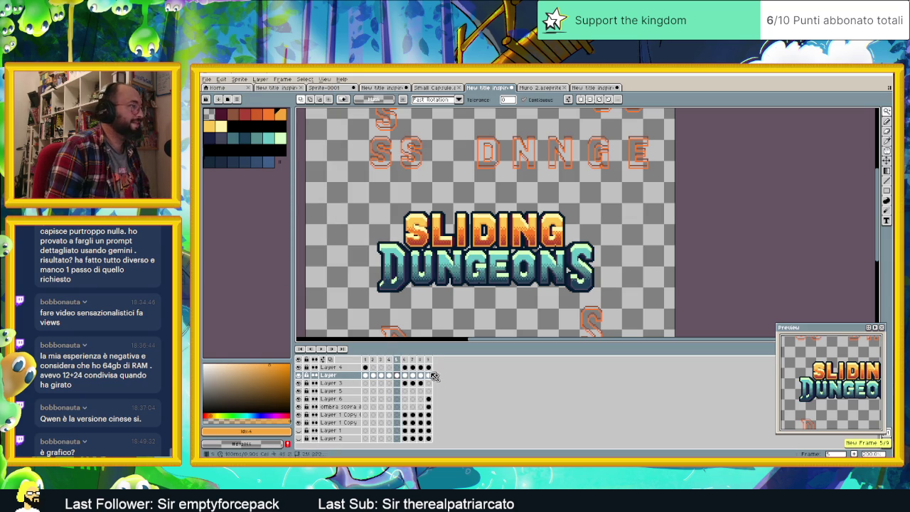
pyautogui.click(247, 80)
pyautogui.moveTo(222, 79)
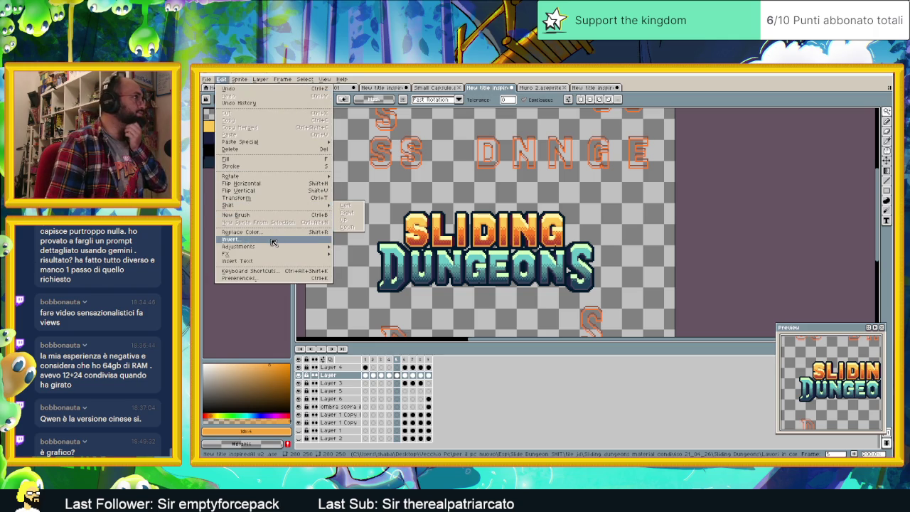
# - Open the Outline effect settings from Edit > FX, then switch to the web browser
pyautogui.moveTo(270, 254)
pyautogui.click(350, 254)
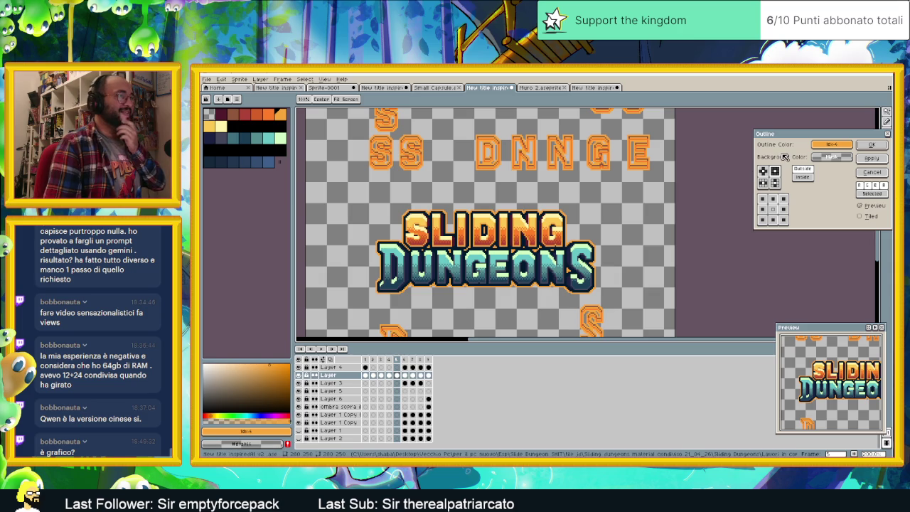
pyautogui.moveTo(831, 144)
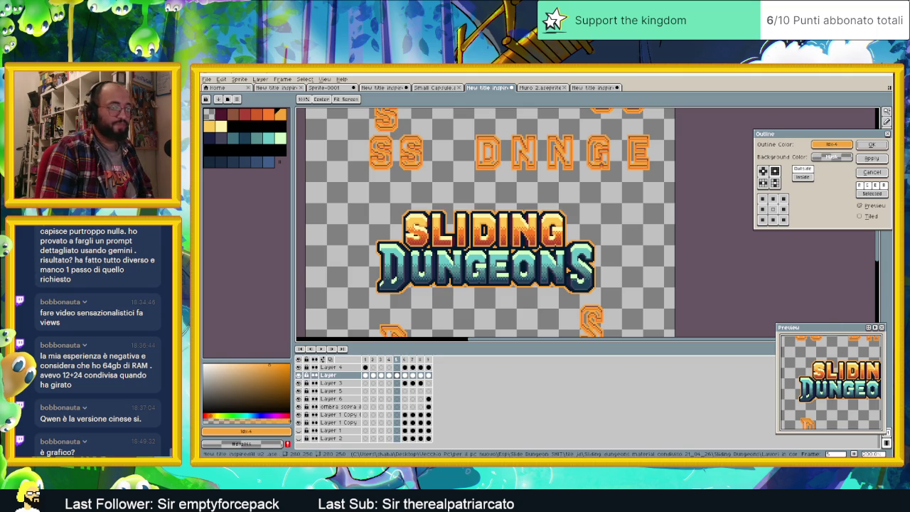
pyautogui.hotkey('alt', 'Tab')
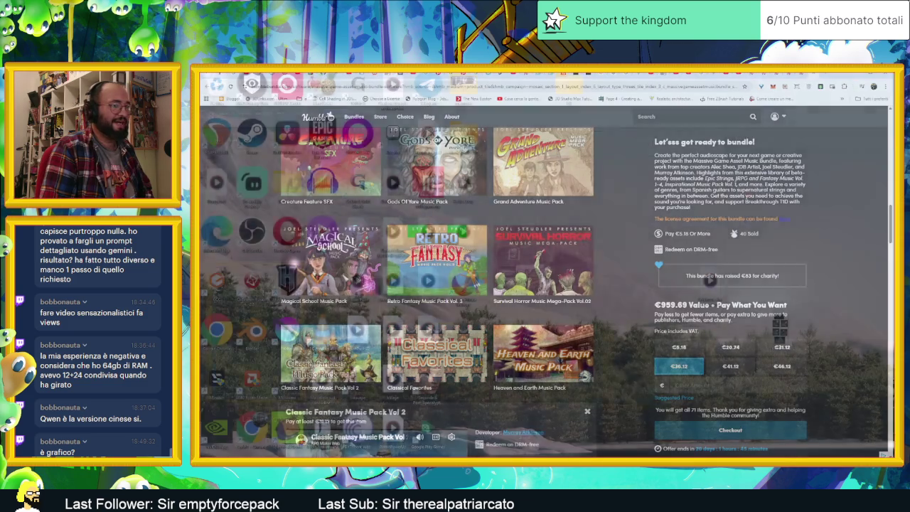
# - Search 'adobe colors' in a new tab and open the Adobe Color website
pyautogui.hotkey('ctrl', 't')
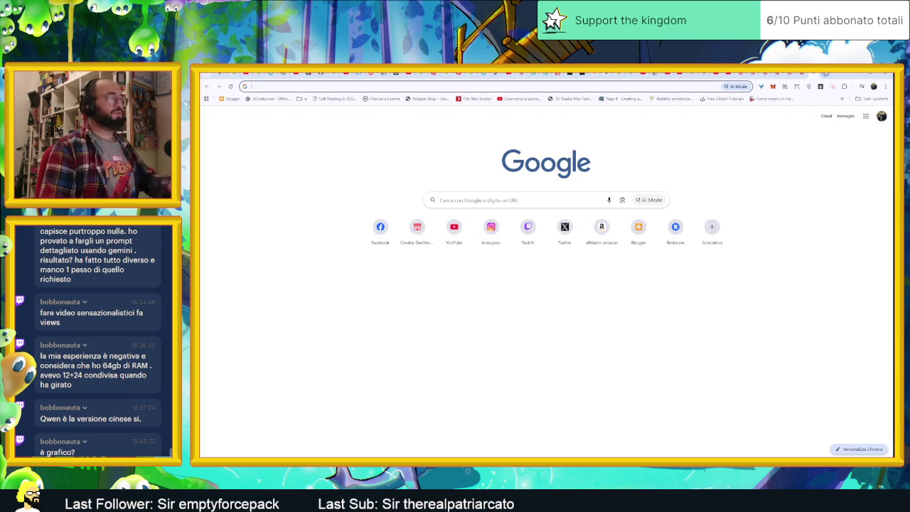
pyautogui.write('adobe colors')
pyautogui.press('Return')
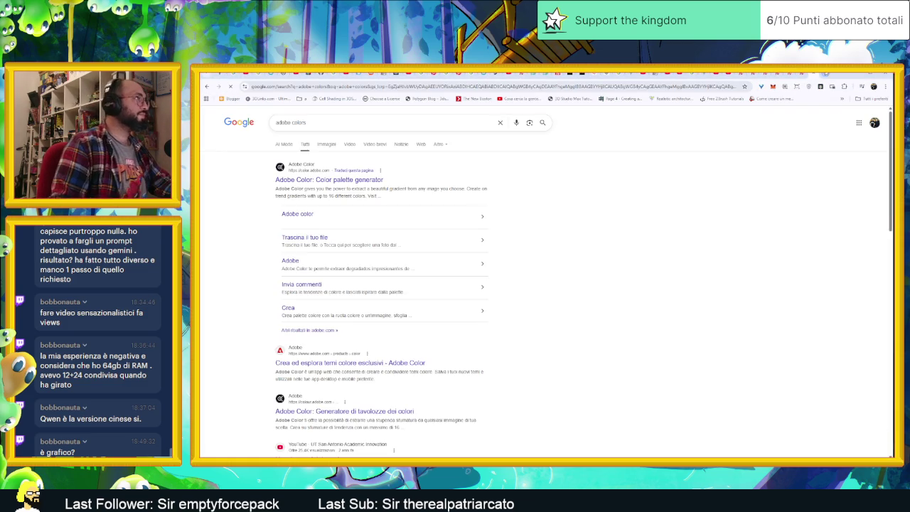
pyautogui.click(361, 182)
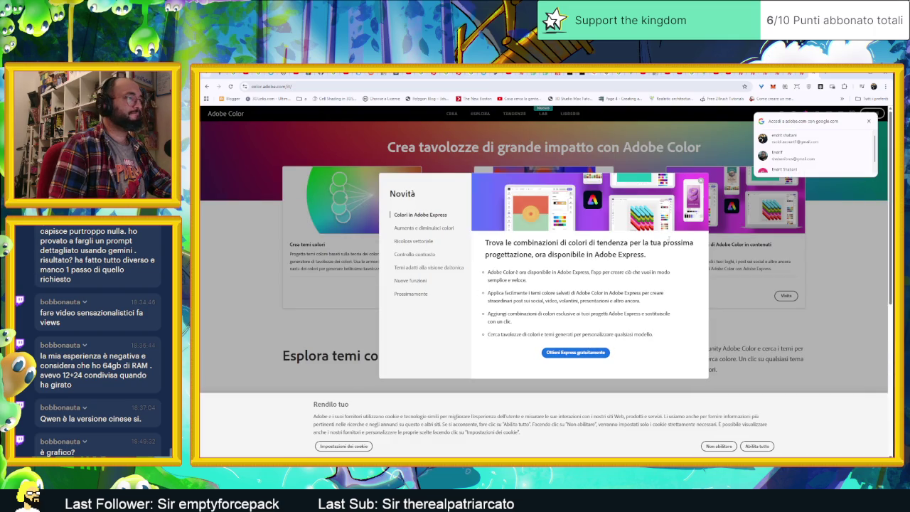
# - Dismiss the Novità, cookie and Google sign-in popups, then open the Crea colour wheel
pyautogui.click(699, 182)
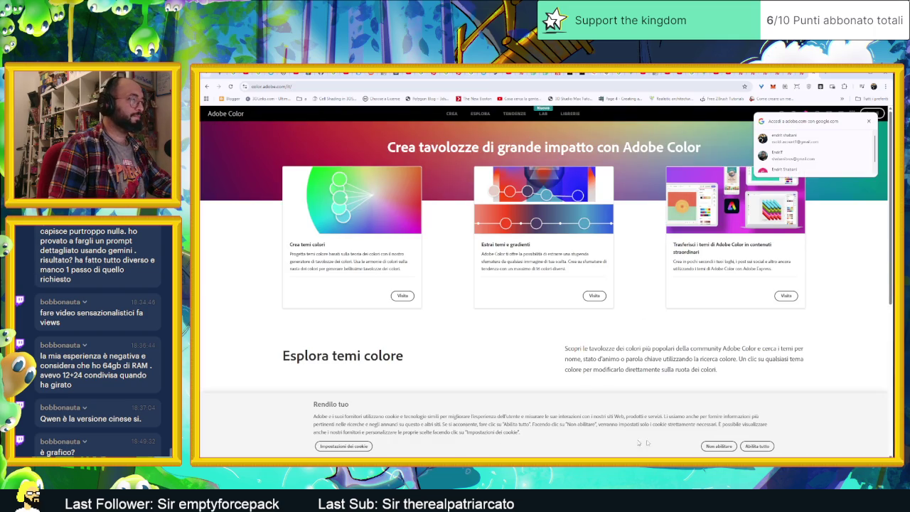
pyautogui.click(750, 446)
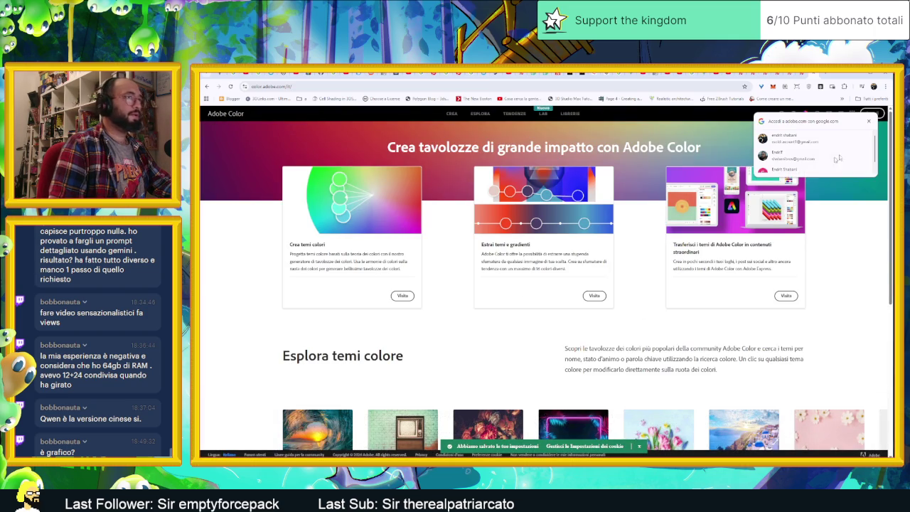
pyautogui.click(869, 122)
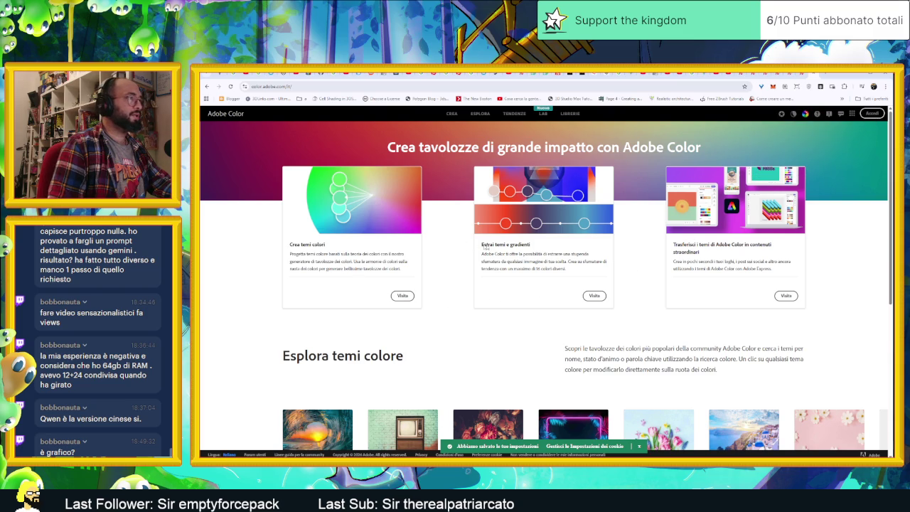
pyautogui.scroll(-3, 660, 267)
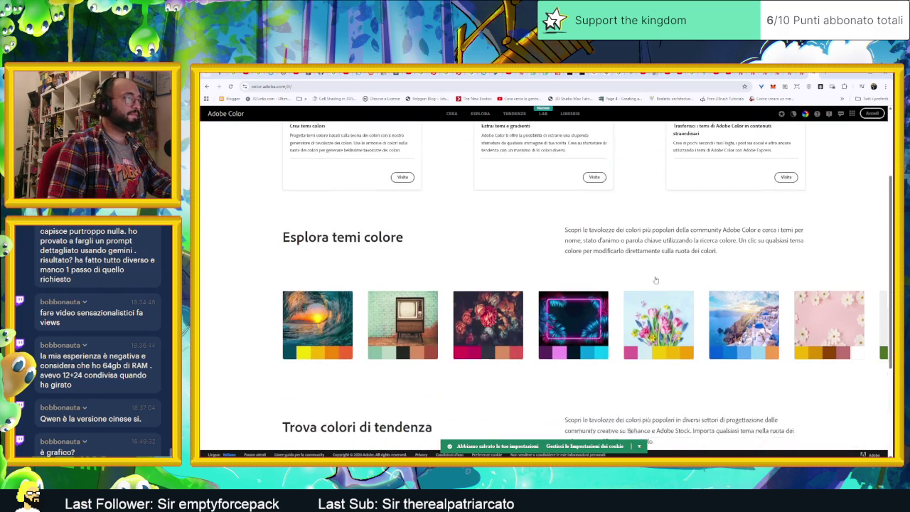
pyautogui.scroll(-2, 424, 300)
pyautogui.scroll(3, 423, 299)
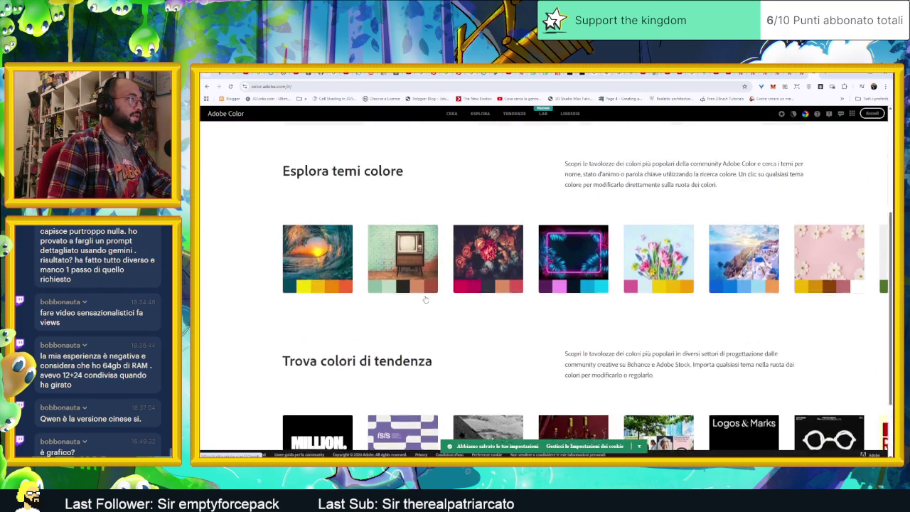
pyautogui.scroll(2, 424, 299)
pyautogui.click(459, 114)
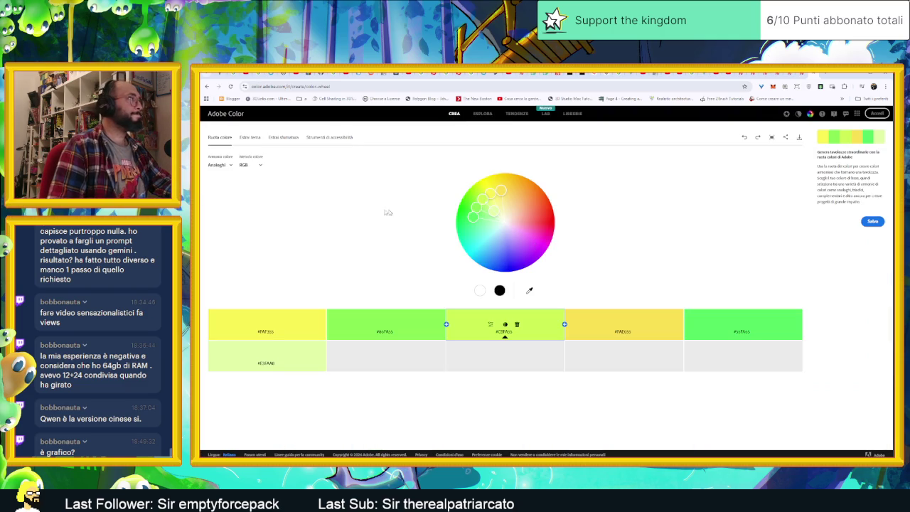
# - Try the Complementary harmony, dragging the wheel toward orange and teal tones
pyautogui.click(232, 165)
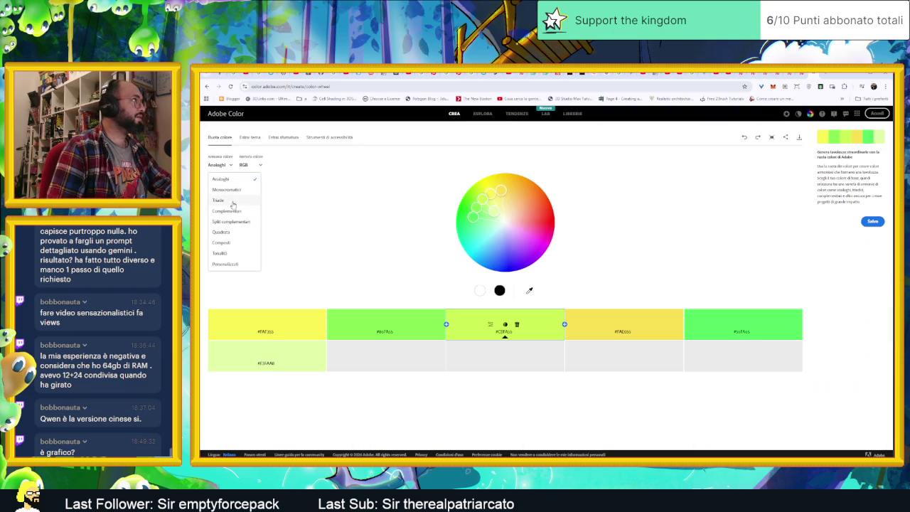
pyautogui.click(235, 211)
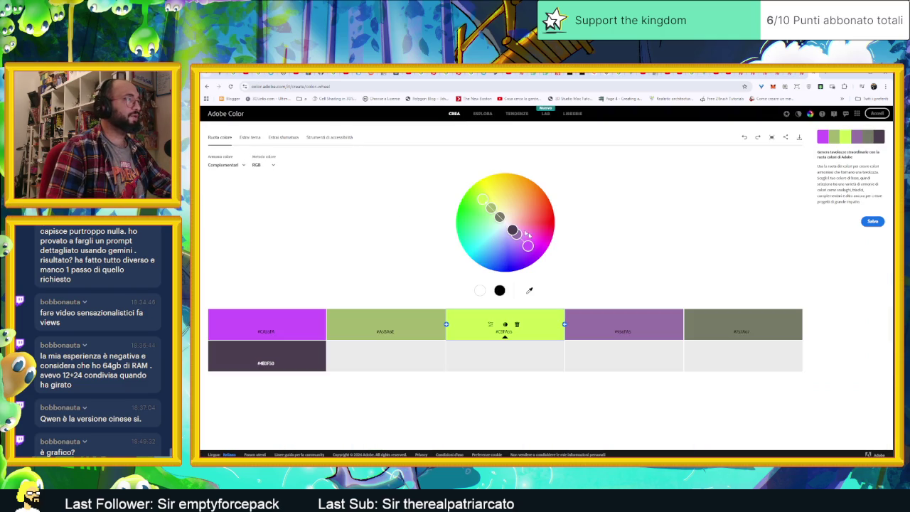
pyautogui.moveTo(483, 215)
pyautogui.mouseDown()
pyautogui.moveTo(504, 251)
pyautogui.moveTo(494, 252)
pyautogui.mouseUp()
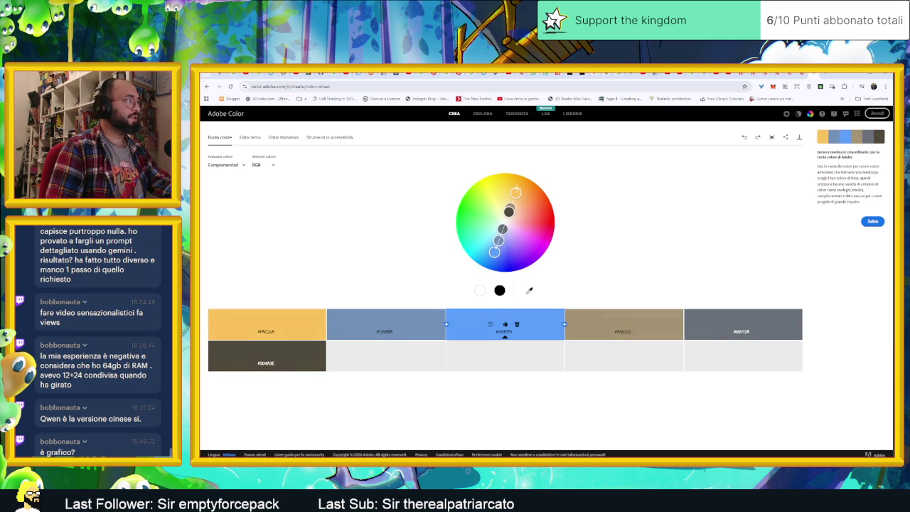
pyautogui.moveTo(494, 252); pyautogui.dragTo(476, 262)
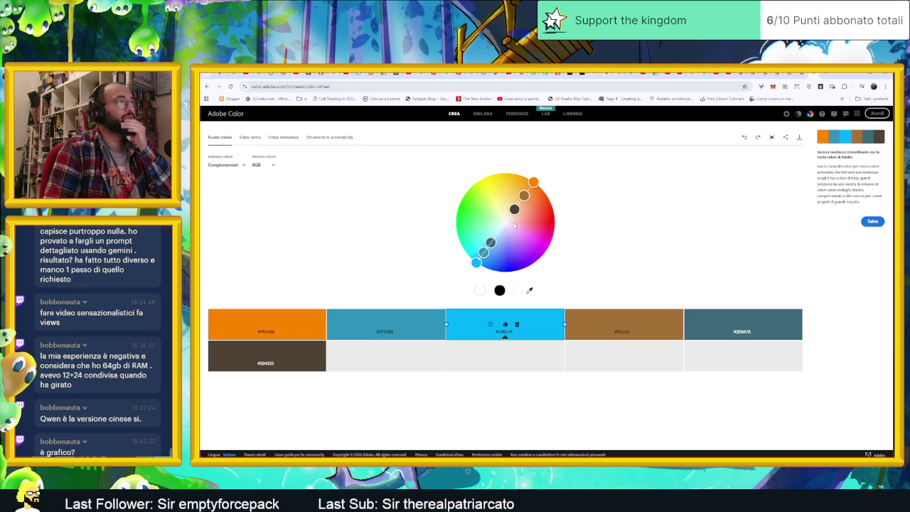
# - Try the Analogous, Monochromatic and Triad harmonies, rotating the triad and nudging the red swatch
pyautogui.click(241, 165)
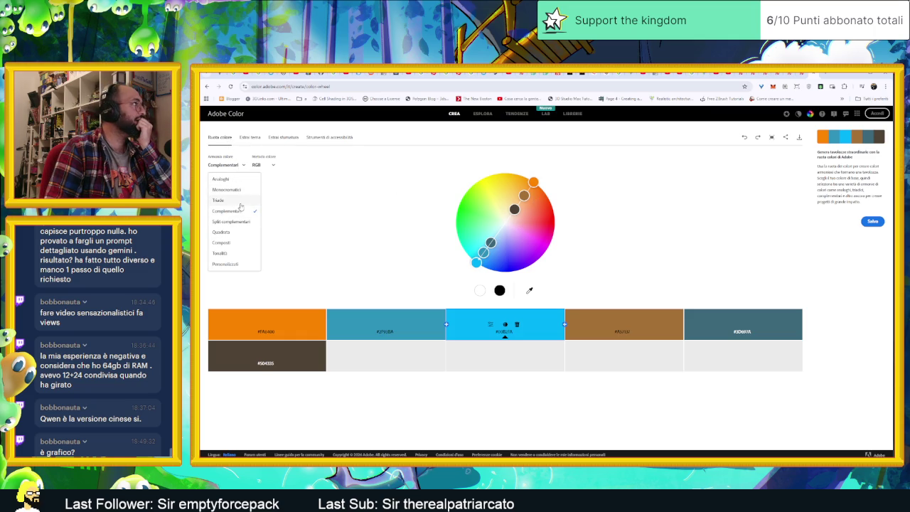
pyautogui.click(229, 181)
pyautogui.click(225, 165)
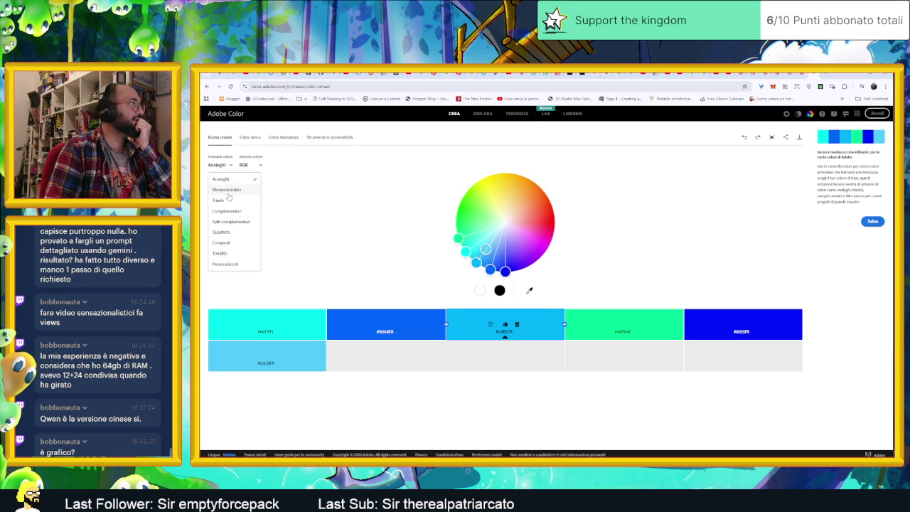
pyautogui.click(227, 190)
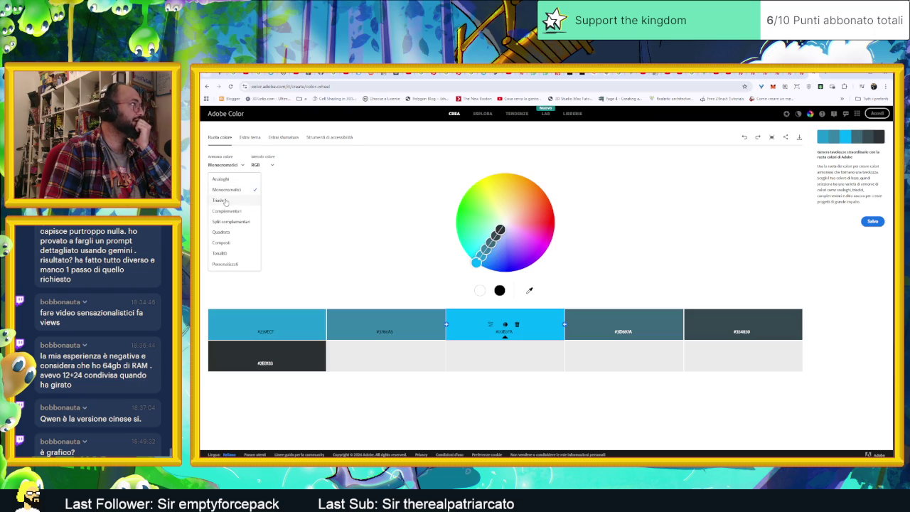
pyautogui.click(226, 201)
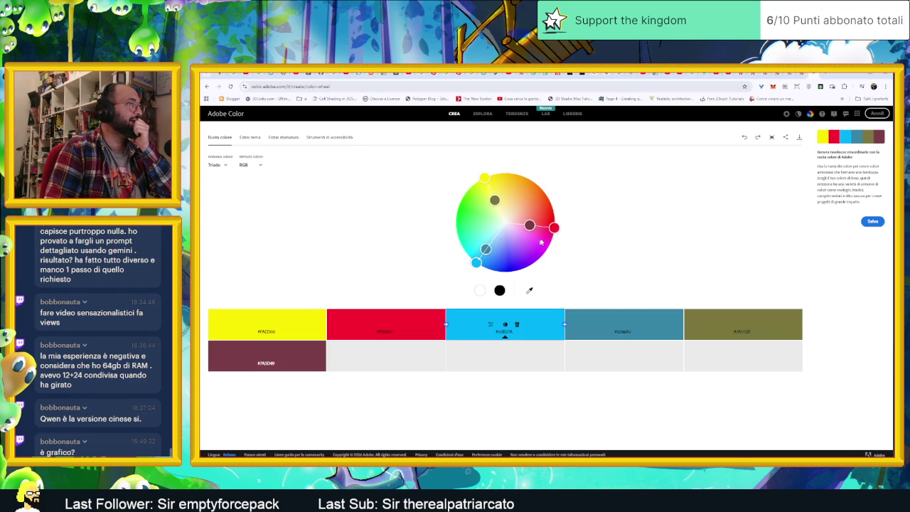
pyautogui.moveTo(477, 262); pyautogui.dragTo(483, 265)
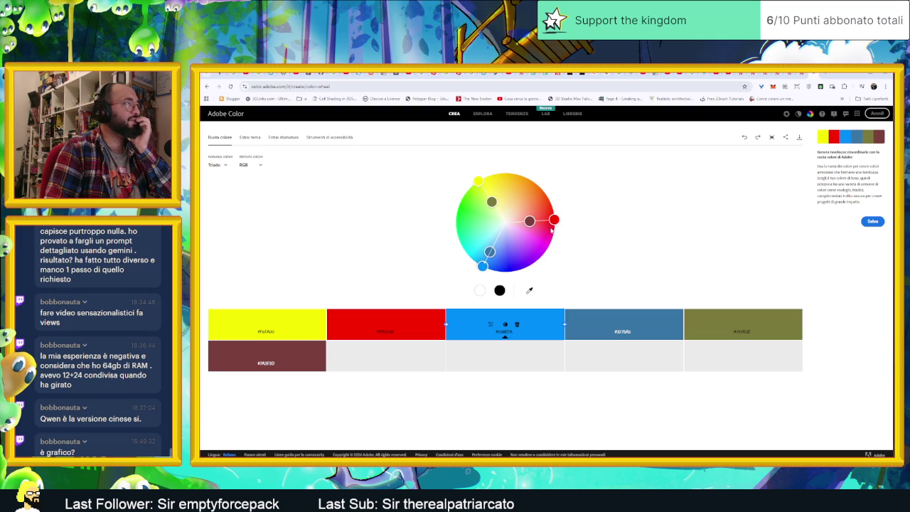
pyautogui.moveTo(554, 219)
pyautogui.mouseDown()
pyautogui.moveTo(545, 221)
pyautogui.moveTo(553, 219)
pyautogui.mouseUp()
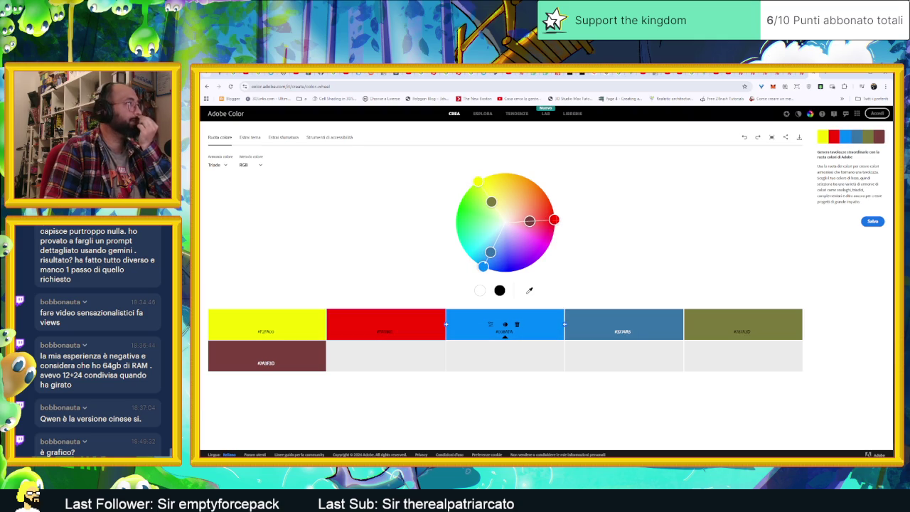
# - Set the harmony rule to Composti and then Tonalità shades, then return to Aseprite
pyautogui.click(250, 138)
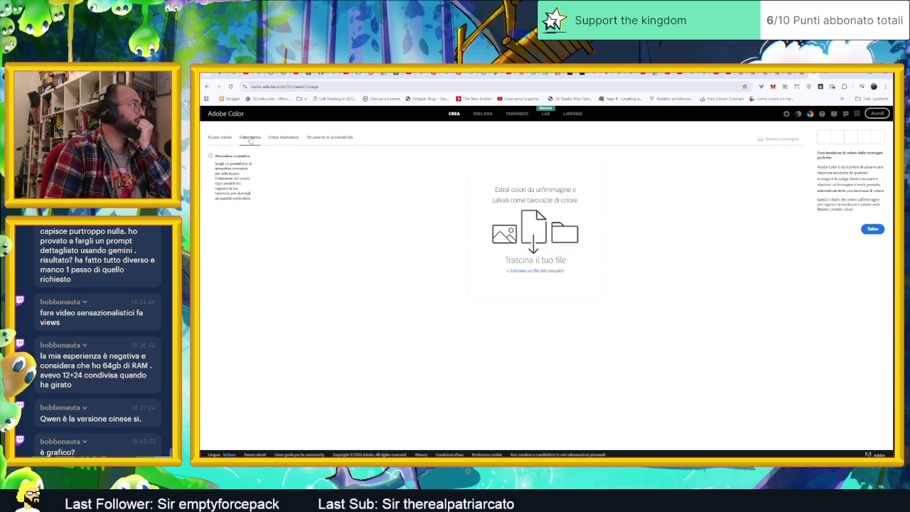
pyautogui.click(226, 139)
pyautogui.click(226, 165)
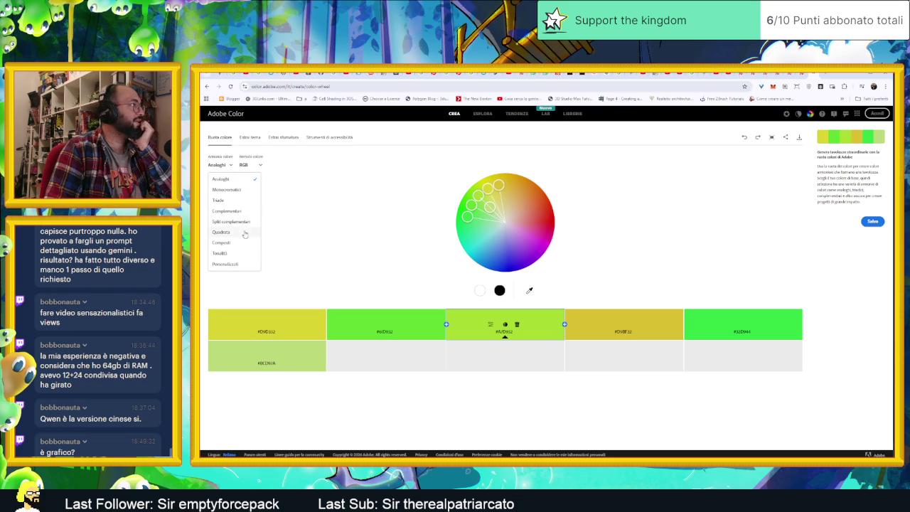
pyautogui.click(221, 242)
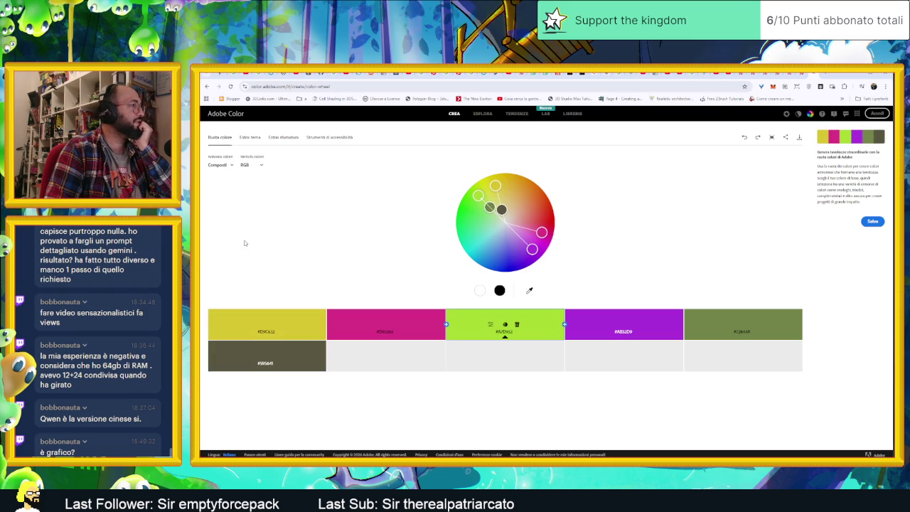
pyautogui.click(222, 165)
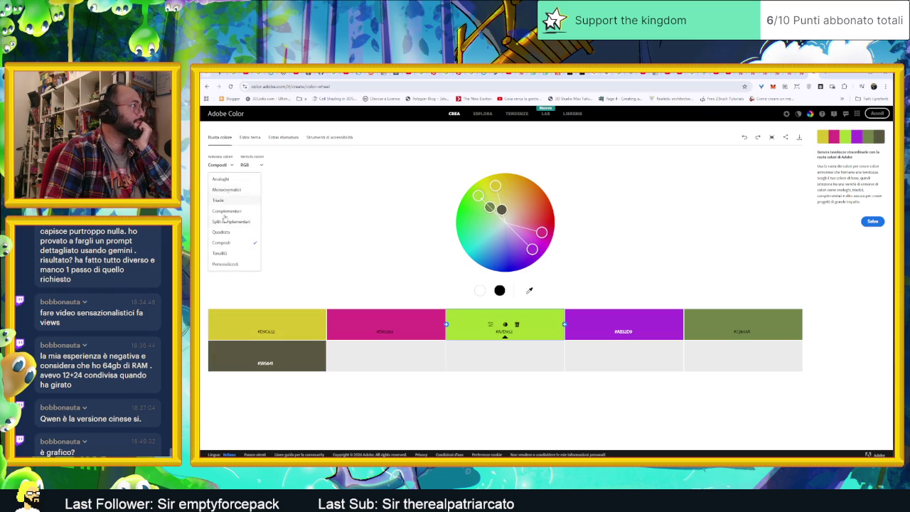
pyautogui.click(227, 254)
pyautogui.click(219, 167)
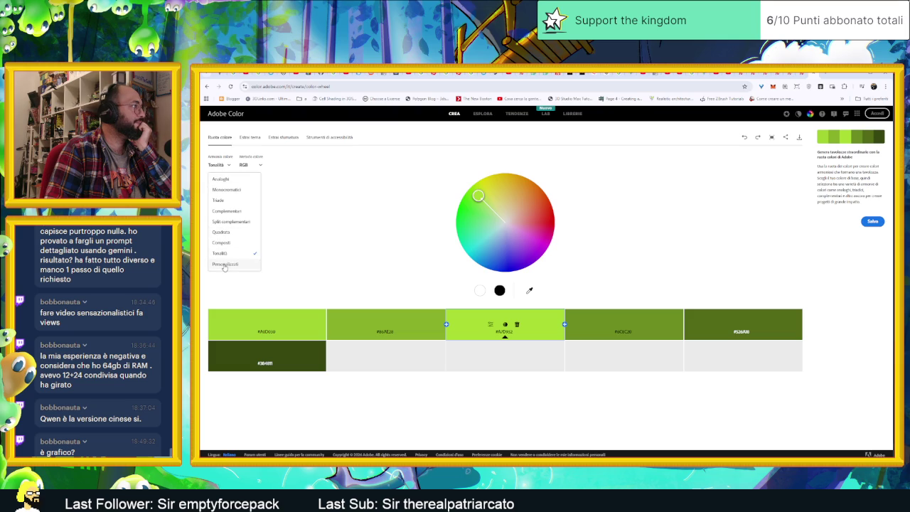
pyautogui.click(365, 205)
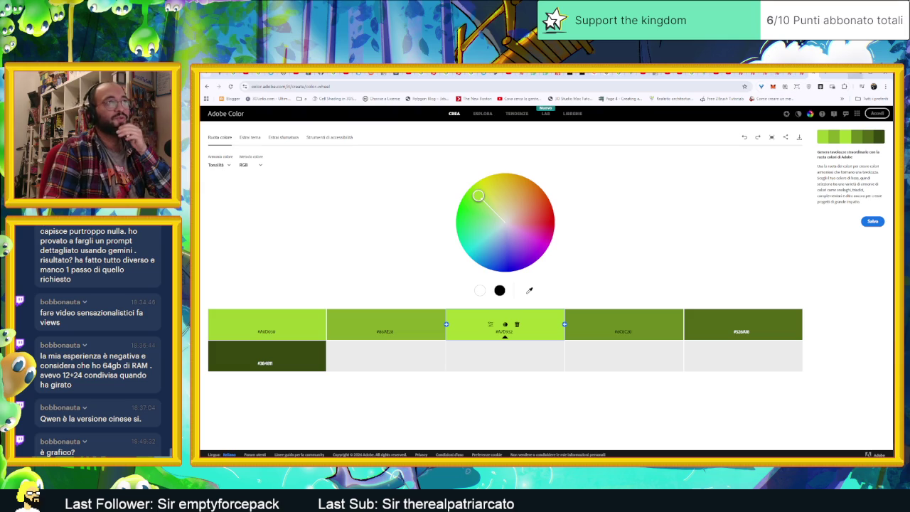
pyautogui.hotkey('alt', 'Tab')
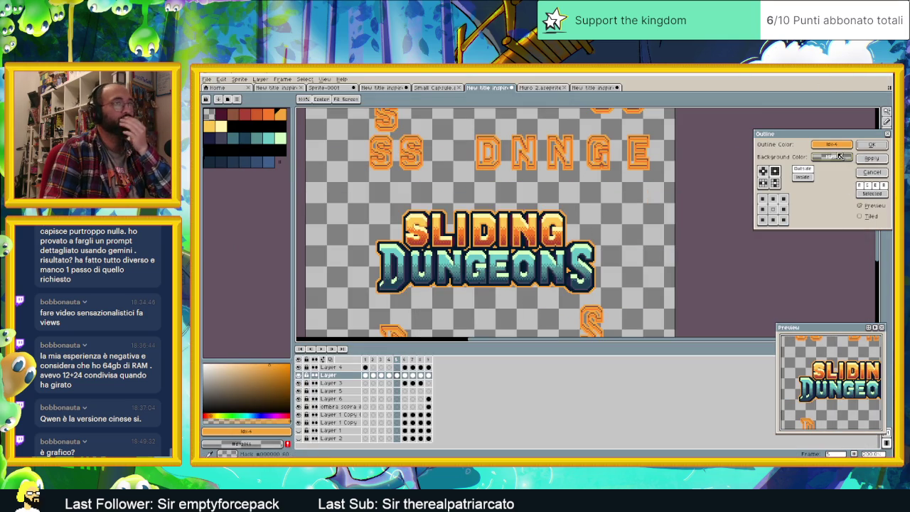
# - Apply a darker orange-red outline to the lettering and close the game preview window
pyautogui.moveTo(838, 145); pyautogui.dragTo(246, 113)
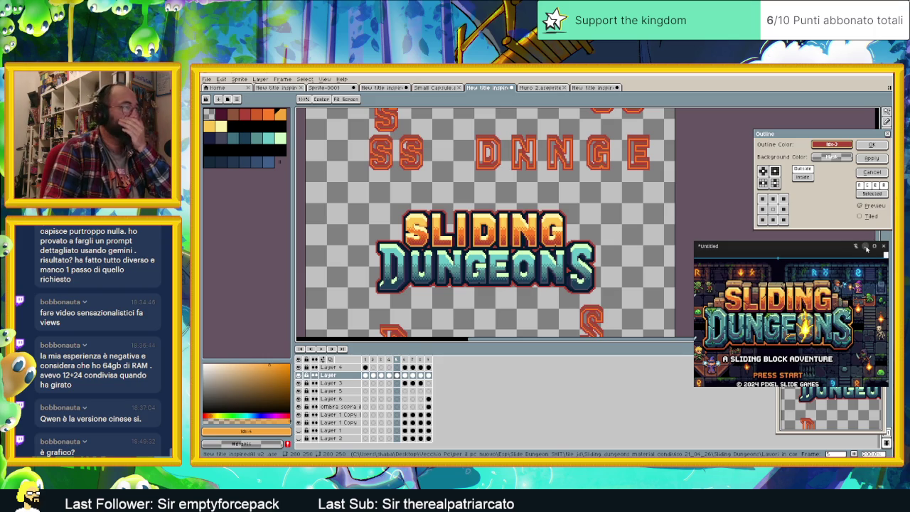
pyautogui.click(866, 246)
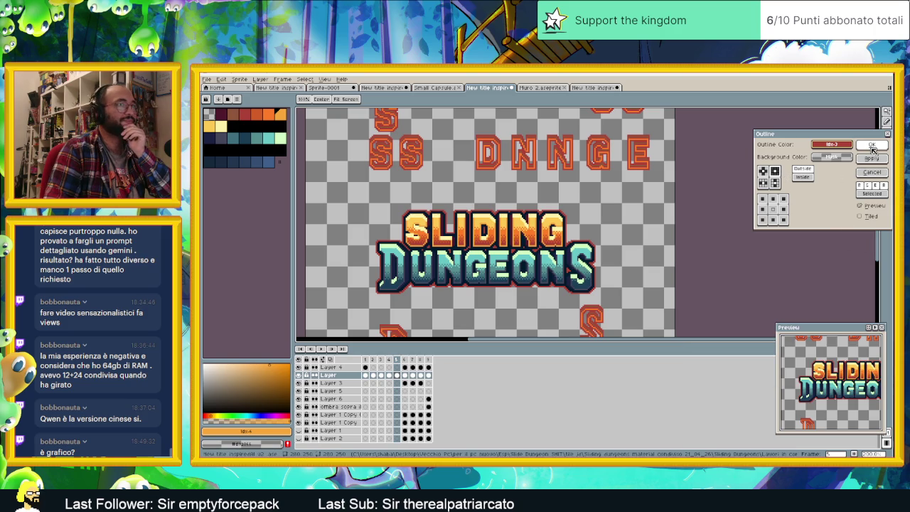
pyautogui.click(873, 159)
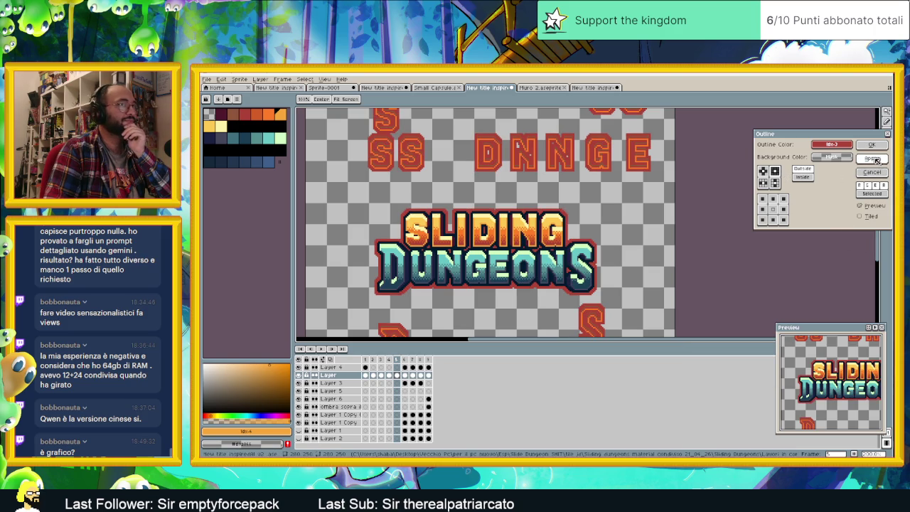
pyautogui.click(871, 172)
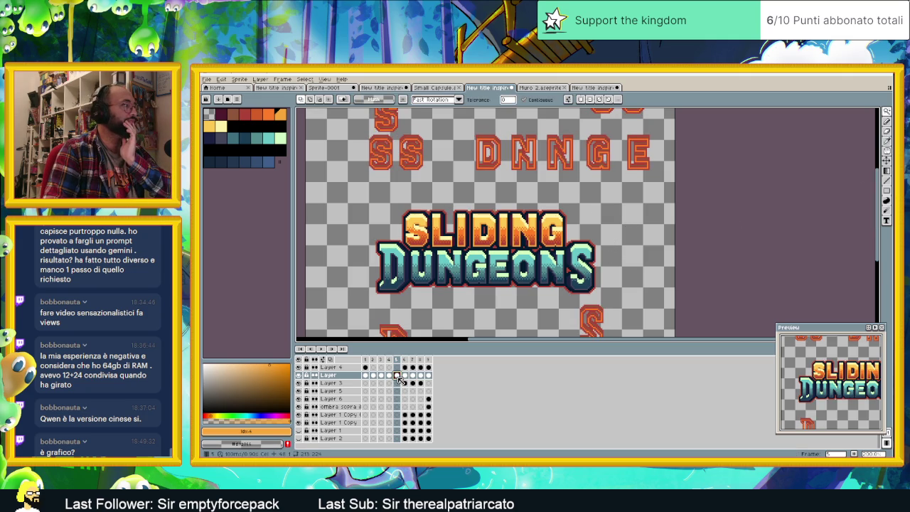
# - Add a new empty Layer 7 and clear the selection
pyautogui.hotkey('shift', 'm')
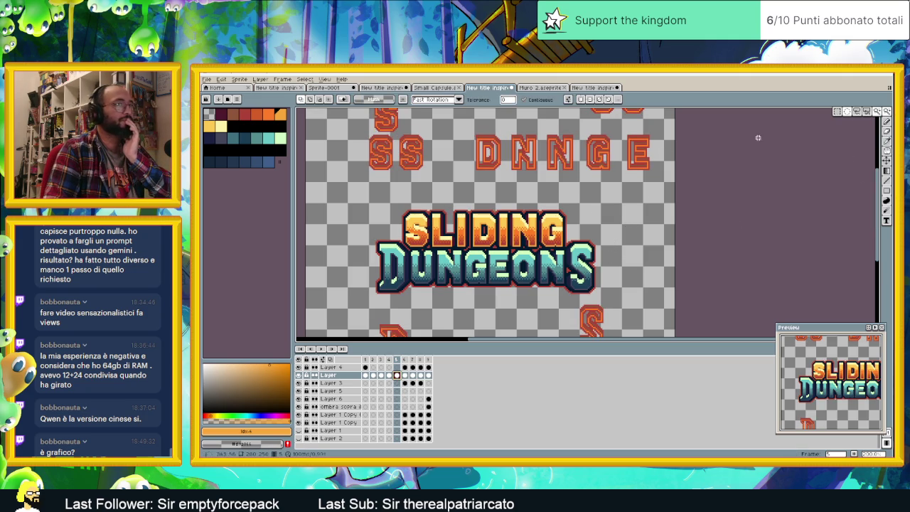
pyautogui.hotkey('ctrl', 'a')
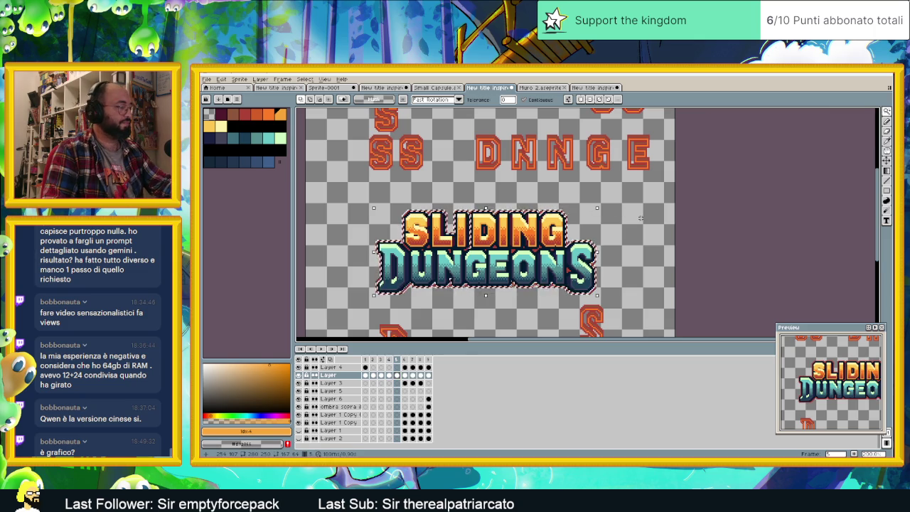
pyautogui.rightClick(327, 375)
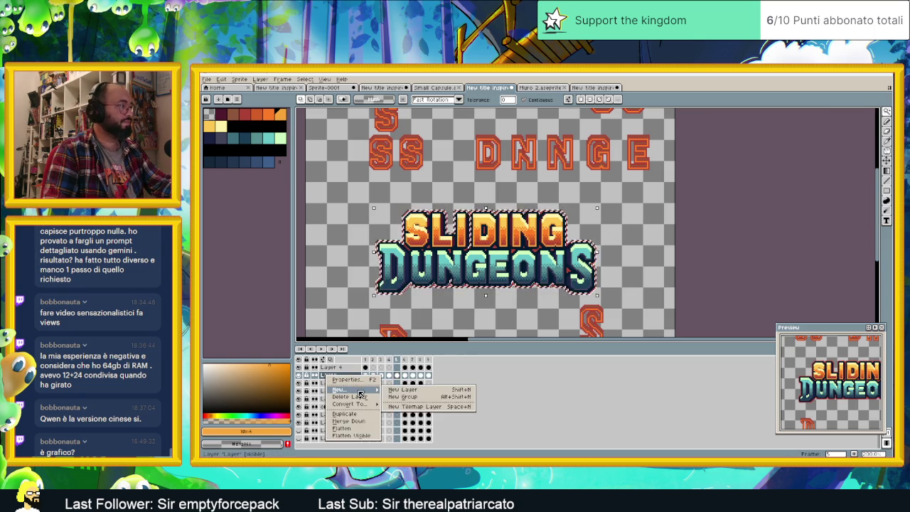
pyautogui.click(405, 389)
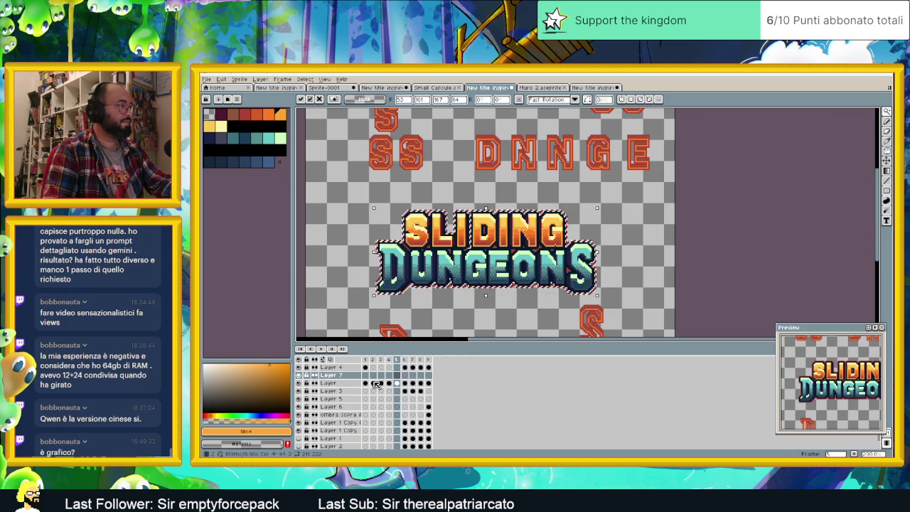
pyautogui.click(800, 154)
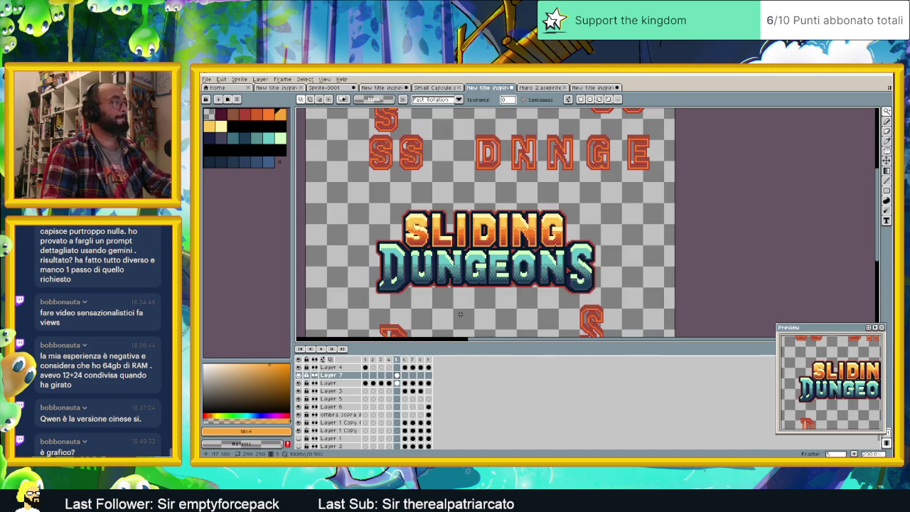
# - Hide the title layers and marquee-select a rectangle around the red outline
pyautogui.keyDown('alt'); pyautogui.click(298, 375); pyautogui.keyUp('alt')
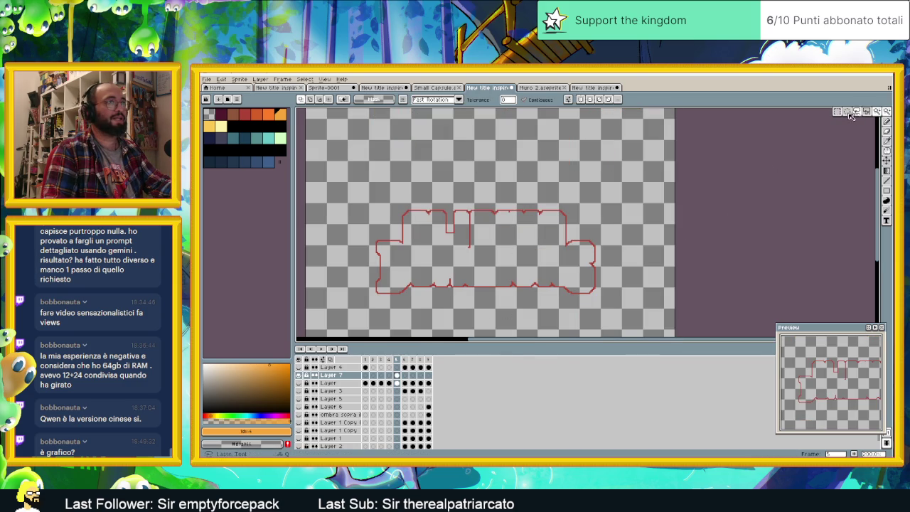
pyautogui.click(887, 112)
pyautogui.moveTo(339, 179); pyautogui.dragTo(653, 322)
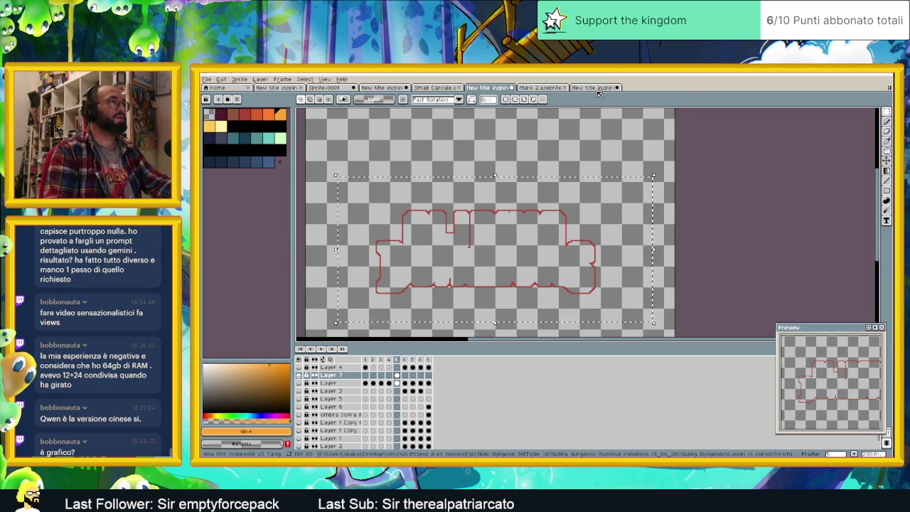
pyautogui.click(592, 88)
# - Briefly minimize Aseprite to view the desktop, then bring it back
pyautogui.scroll(-3, 664, 196)
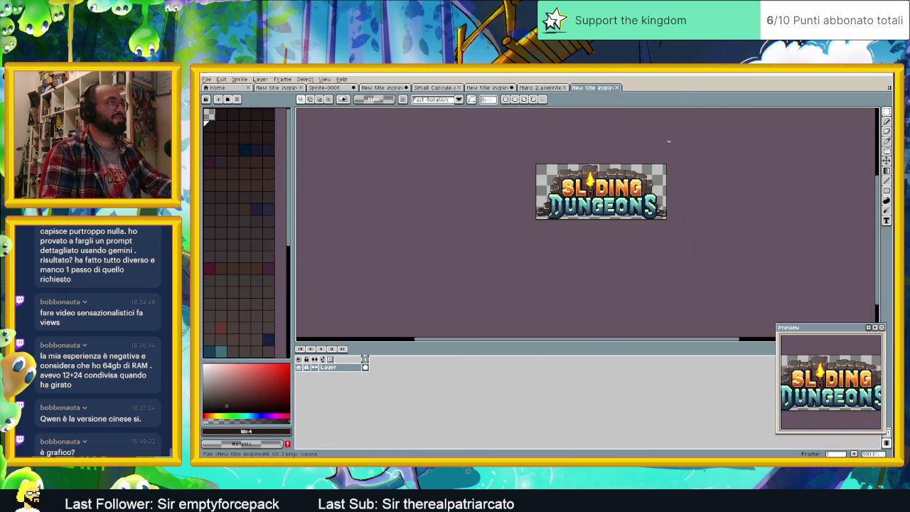
pyautogui.click(853, 74)
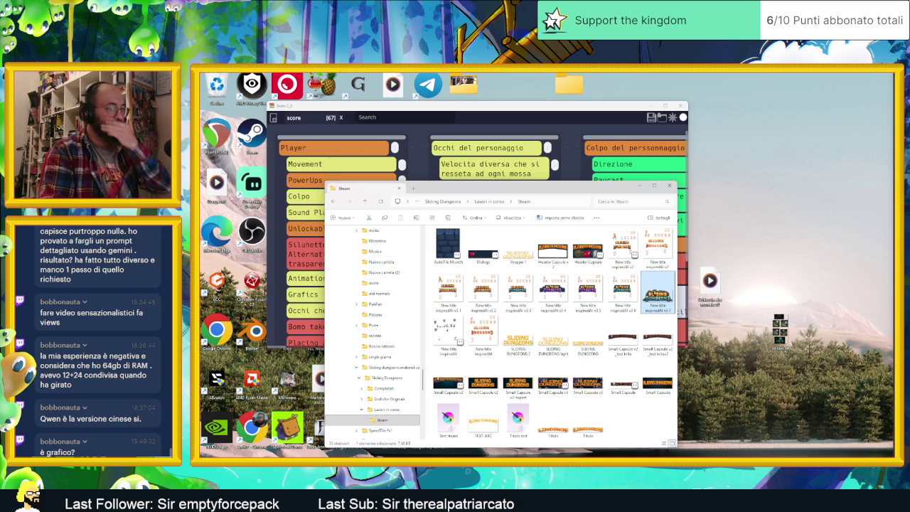
pyautogui.hotkey('alt', 'Tab')
pyautogui.scroll(1, 567, 235)
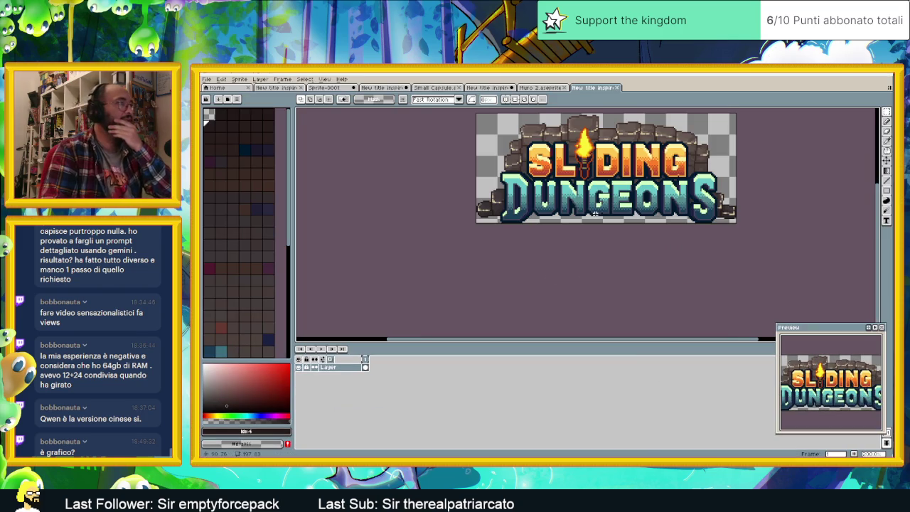
# - Extend the canvas by 1 px above and below the logo, save, and minimize Aseprite
pyautogui.click(226, 80)
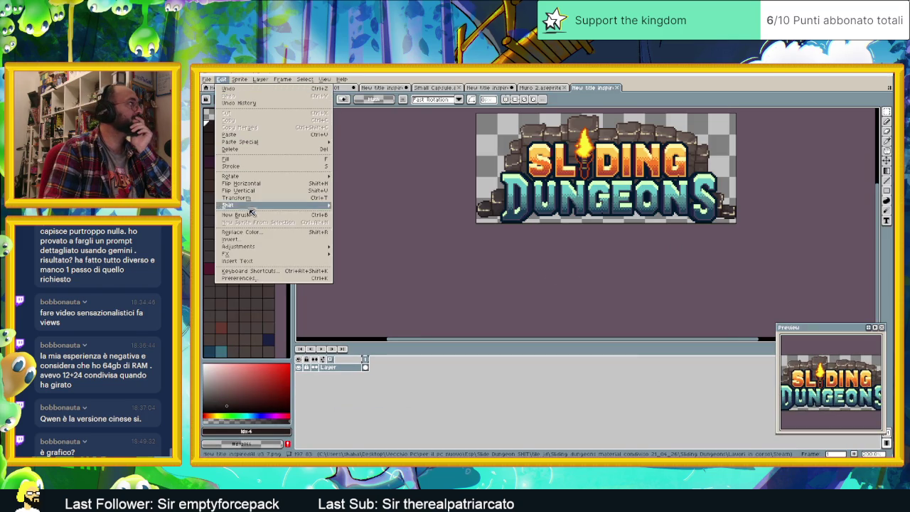
pyautogui.click(253, 122)
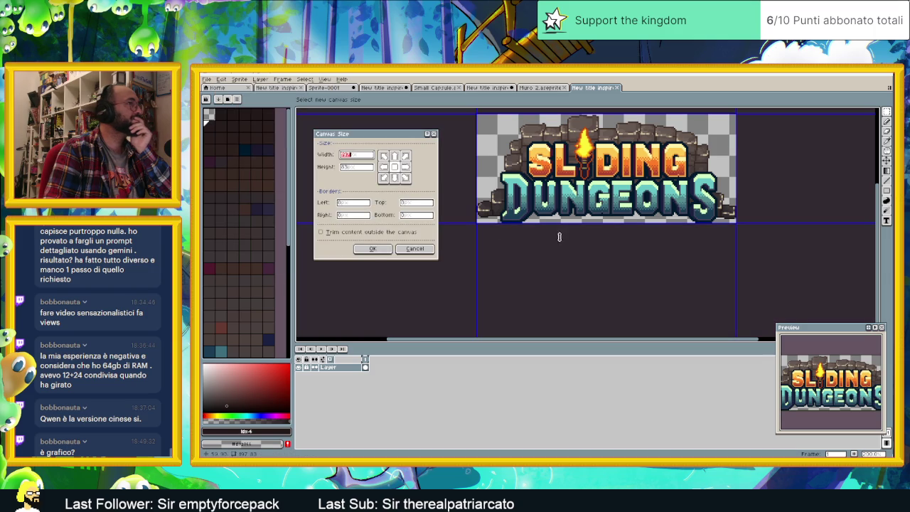
pyautogui.moveTo(582, 226); pyautogui.dragTo(582, 228)
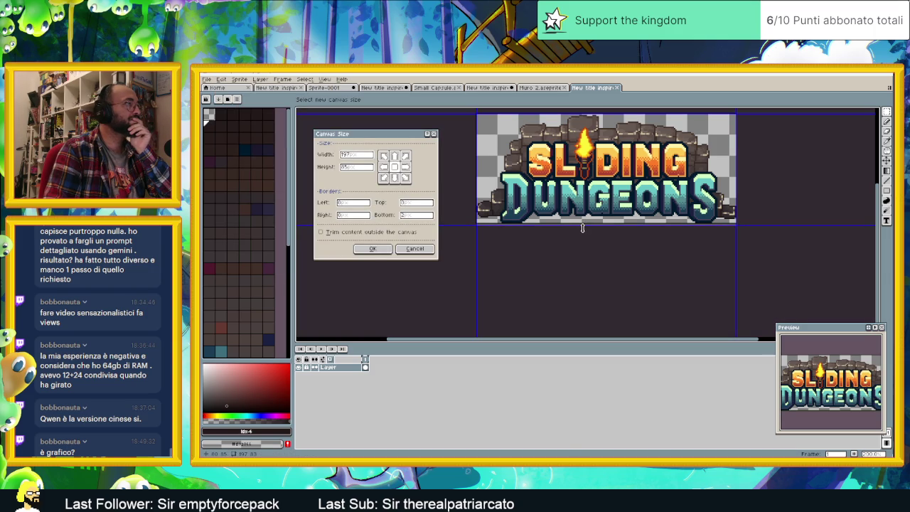
pyautogui.moveTo(605, 112); pyautogui.dragTo(605, 110)
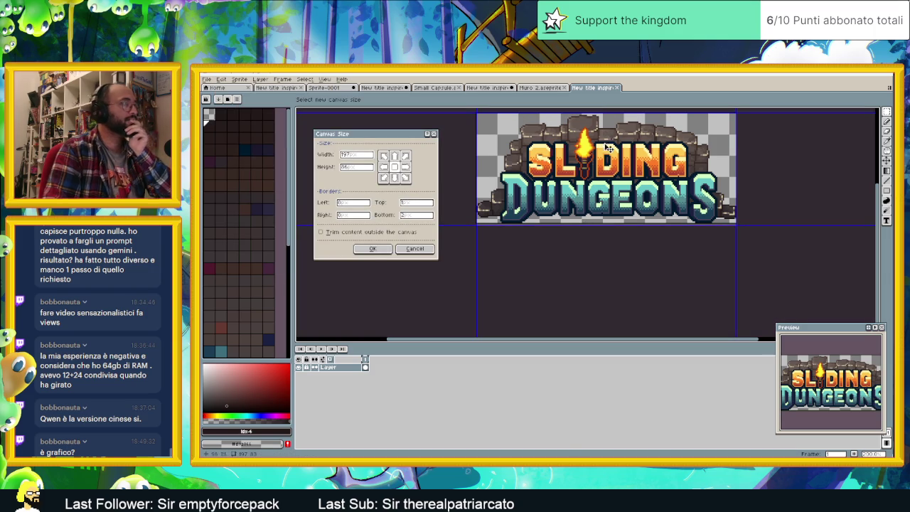
pyautogui.click(372, 248)
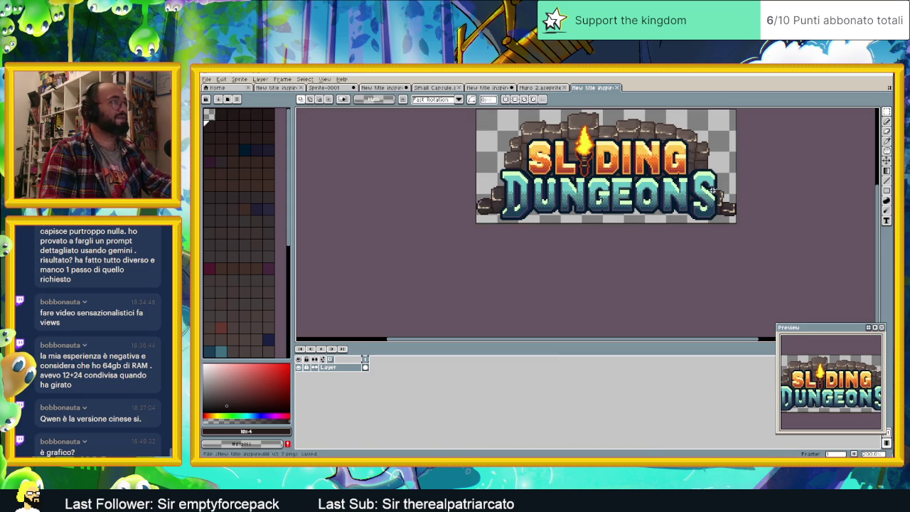
pyautogui.hotkey('ctrl', 's')
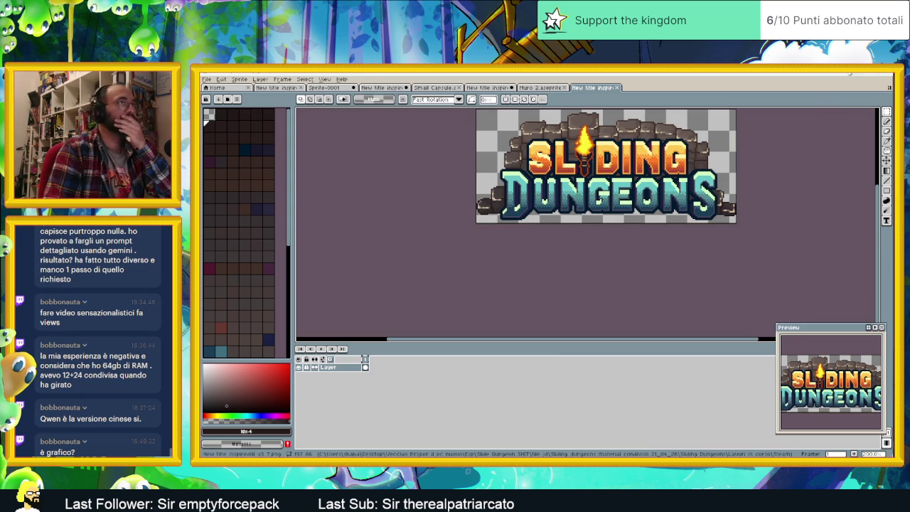
pyautogui.press('super+Down')
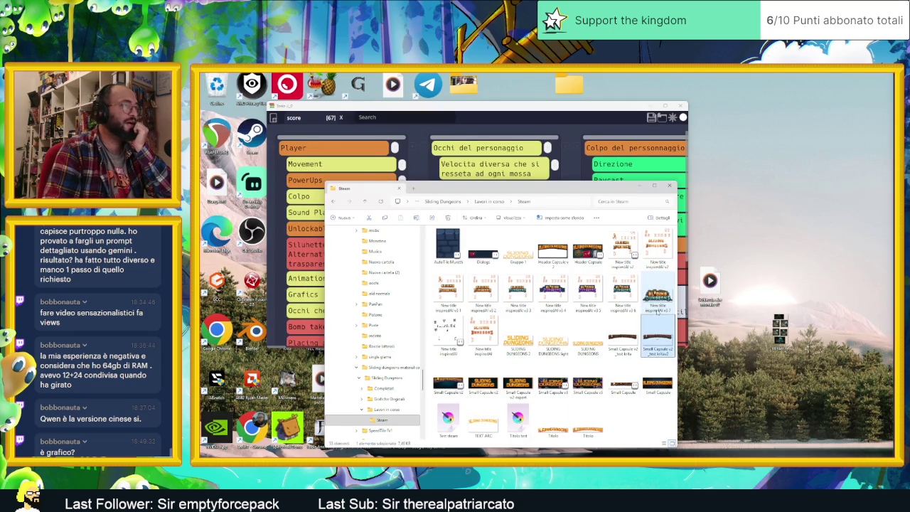
# - Launch Krita from the Start menu and drag the Sliding Dungeons logo PNG into it
pyautogui.press('super')
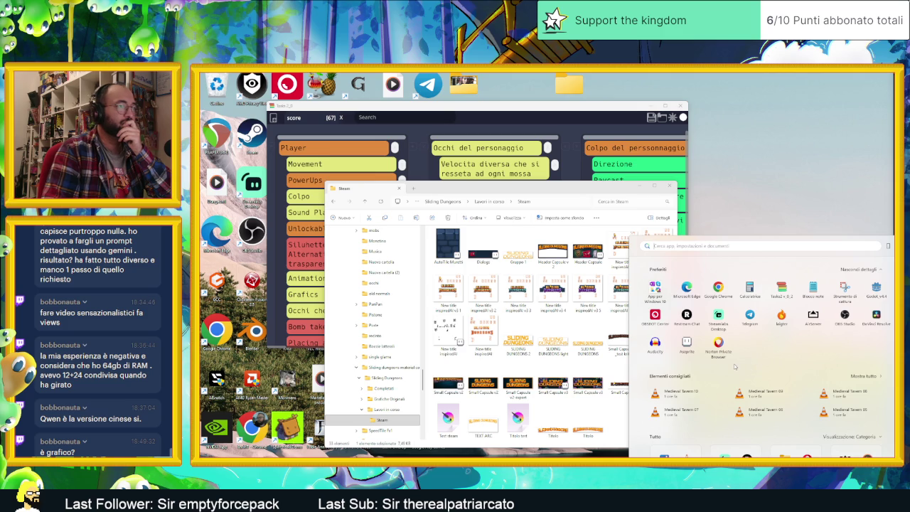
pyautogui.write('krita')
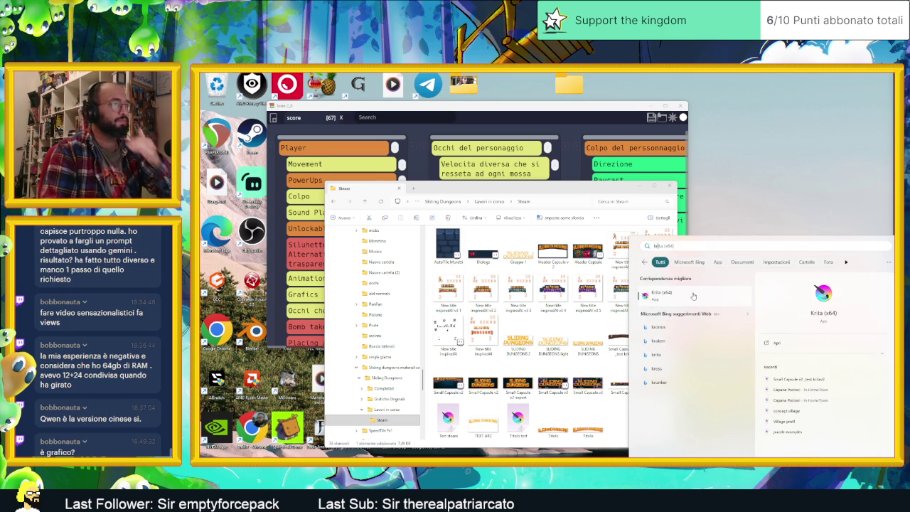
pyautogui.click(693, 296)
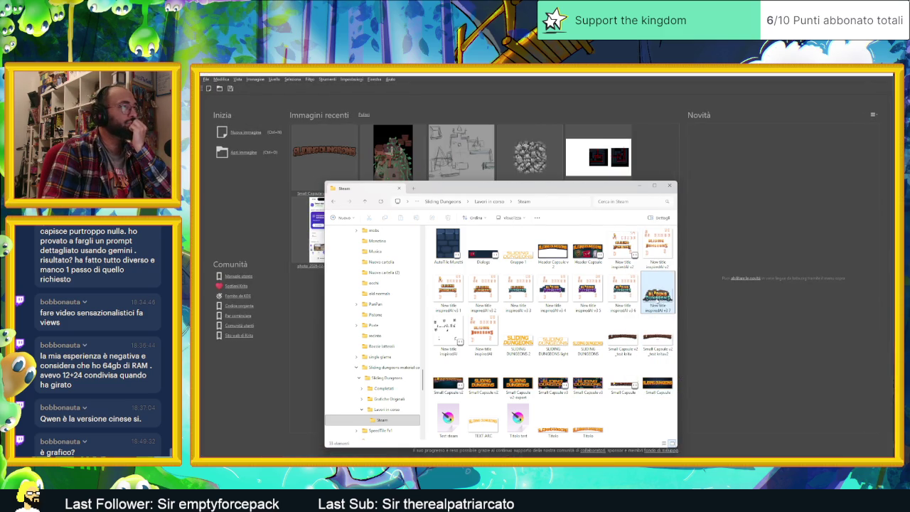
pyautogui.moveTo(658, 299); pyautogui.dragTo(391, 153)
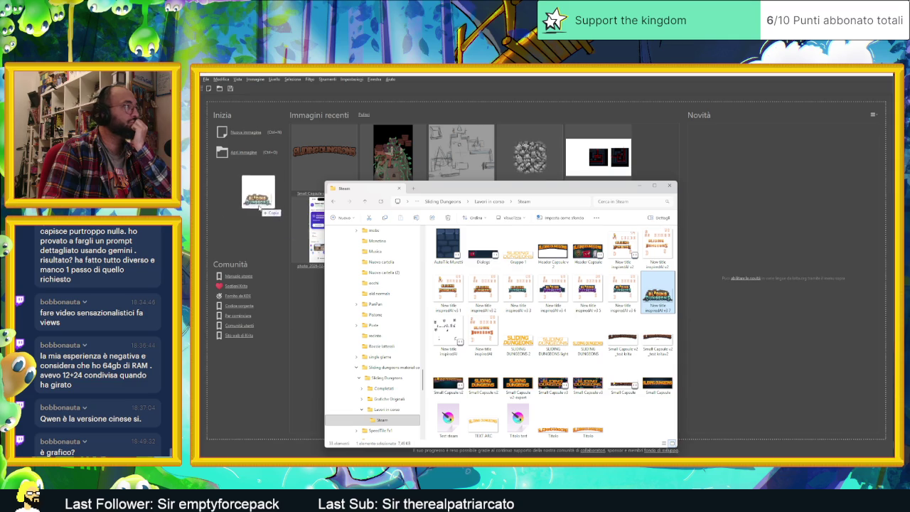
# - Create a new layer from everything visible and convert it to a paint layer
pyautogui.click(639, 185)
pyautogui.rightClick(824, 214)
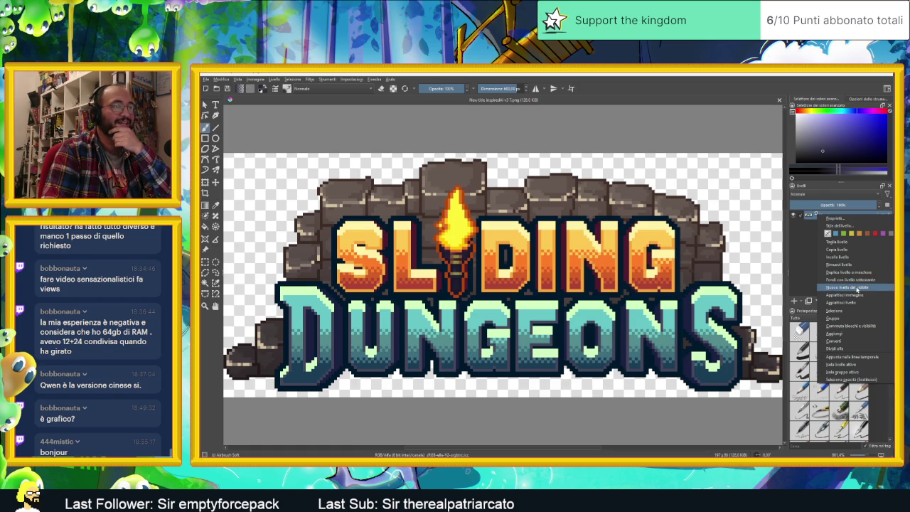
pyautogui.click(856, 289)
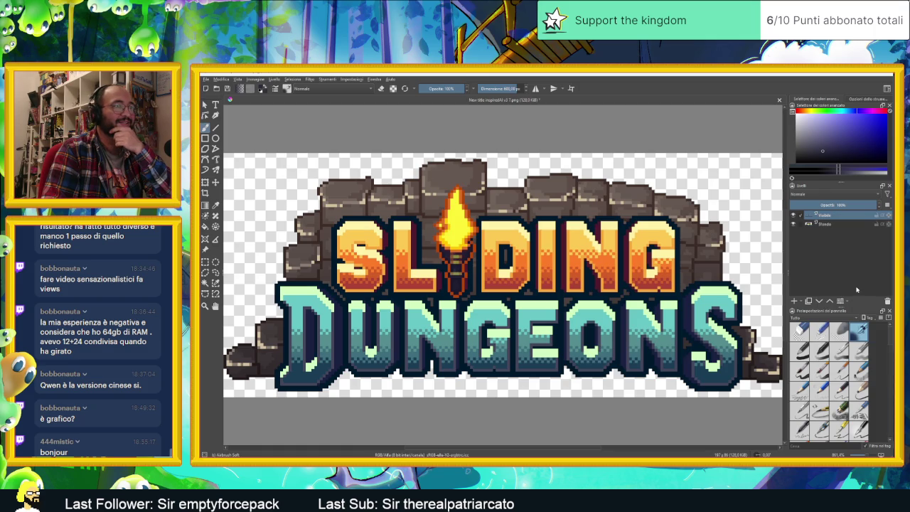
pyautogui.rightClick(831, 215)
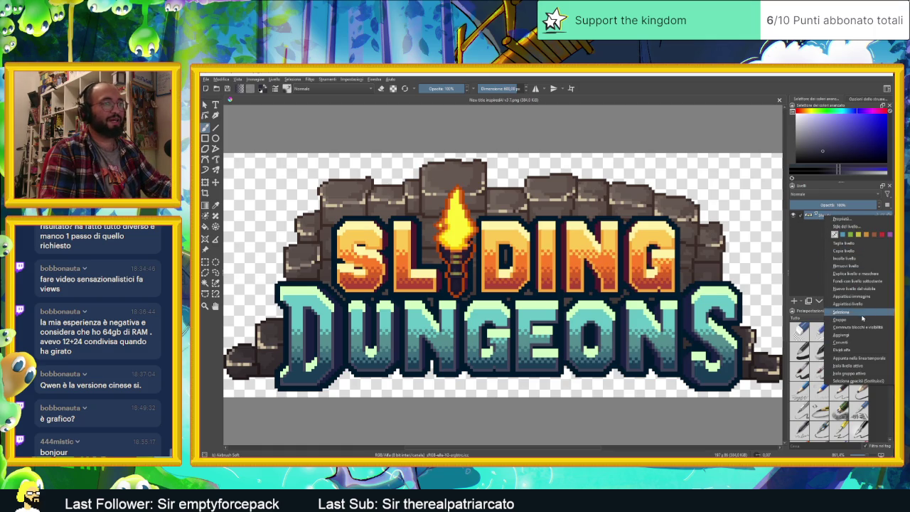
pyautogui.click(850, 304)
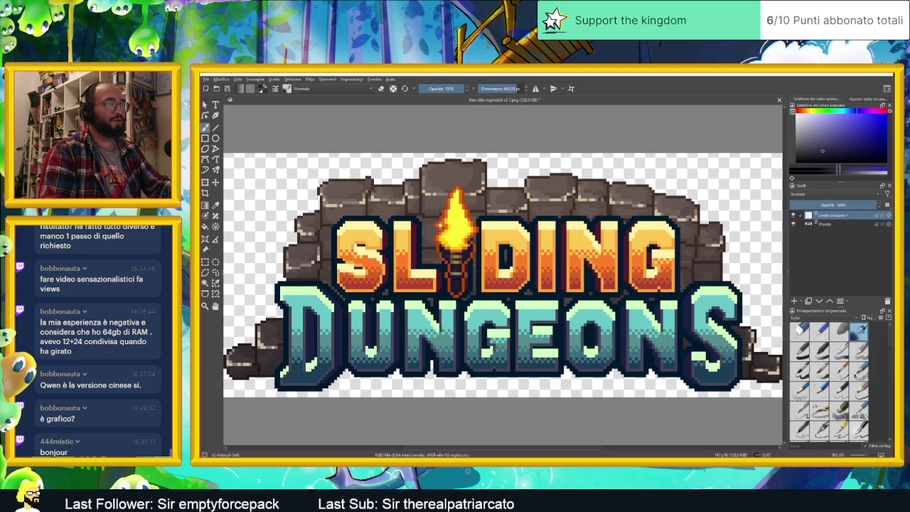
# - Paste the red-outlined logo, accept its colour profile, and align it over the original
pyautogui.scroll(-3, 569, 256)
pyautogui.hotkey('ctrl', 'v')
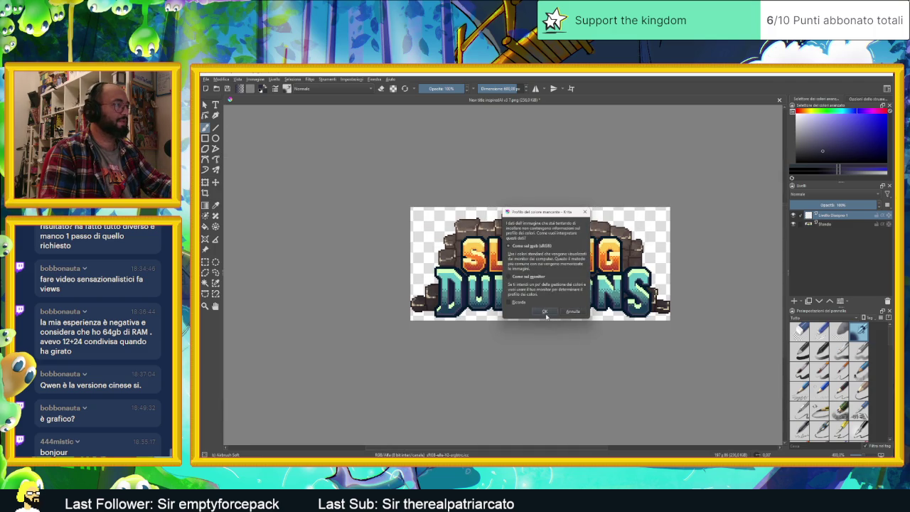
pyautogui.click(545, 313)
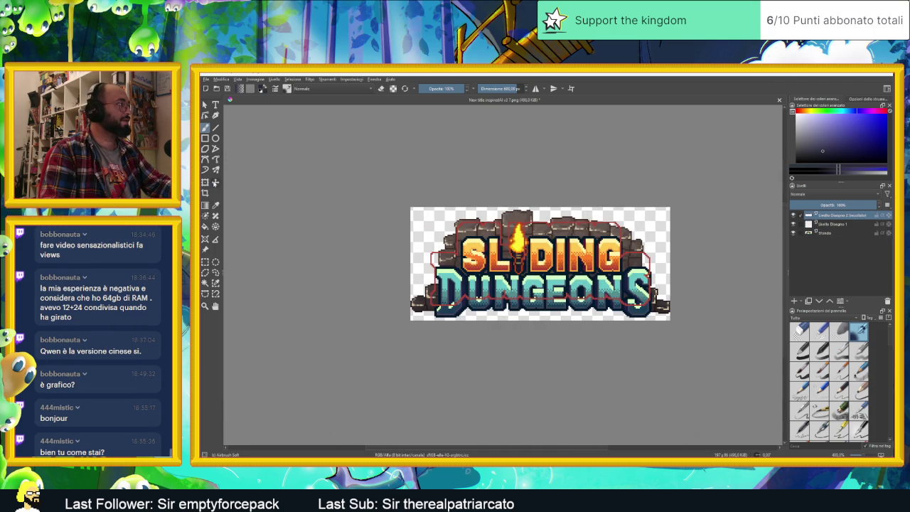
pyautogui.click(215, 182)
pyautogui.moveTo(500, 257); pyautogui.dragTo(504, 272)
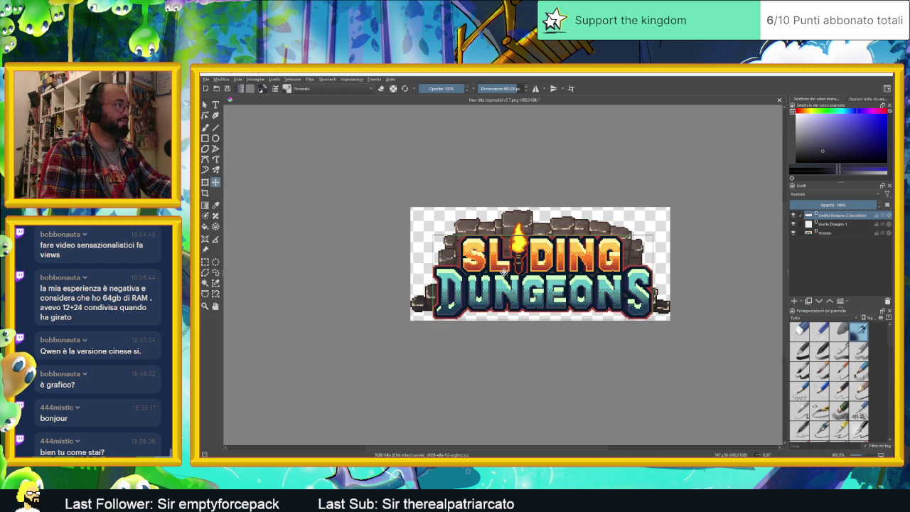
pyautogui.scroll(1, 499, 267)
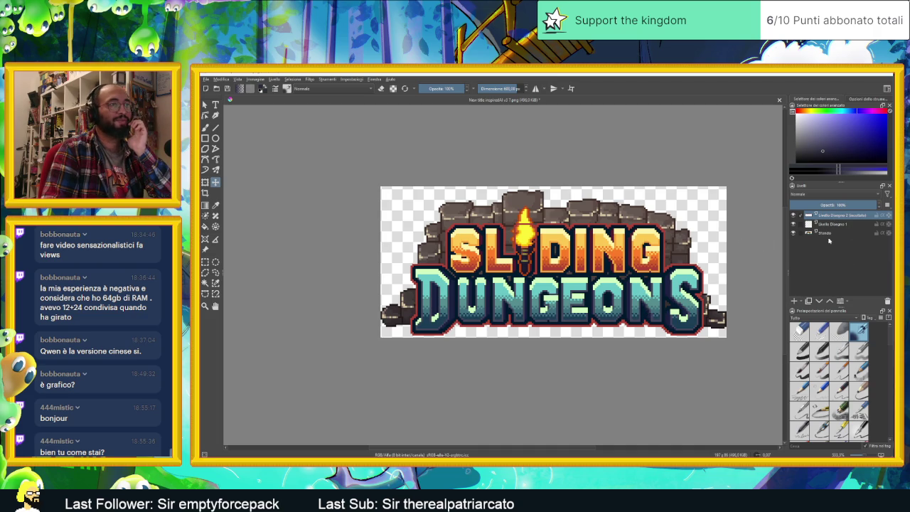
# - Duplicate the pasted logo layer and erase outline areas with a ~104 px eraser brush
pyautogui.click(808, 300)
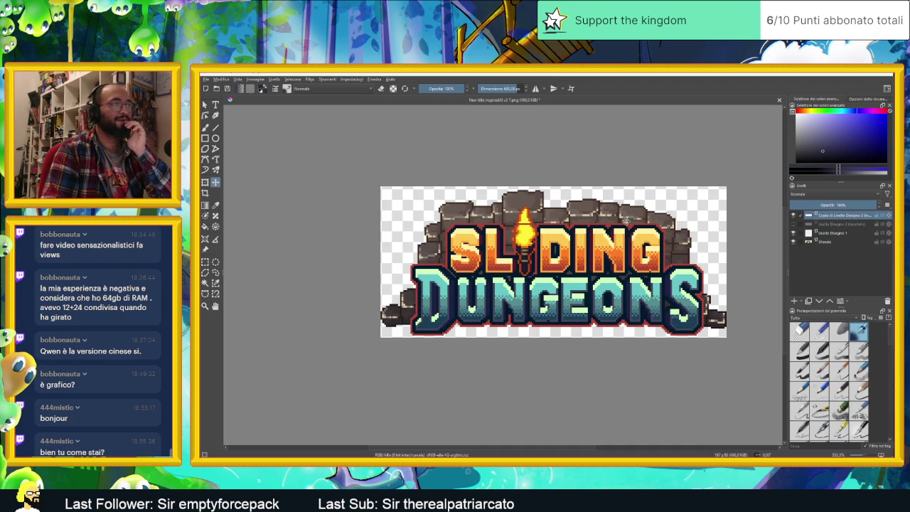
pyautogui.press('-')
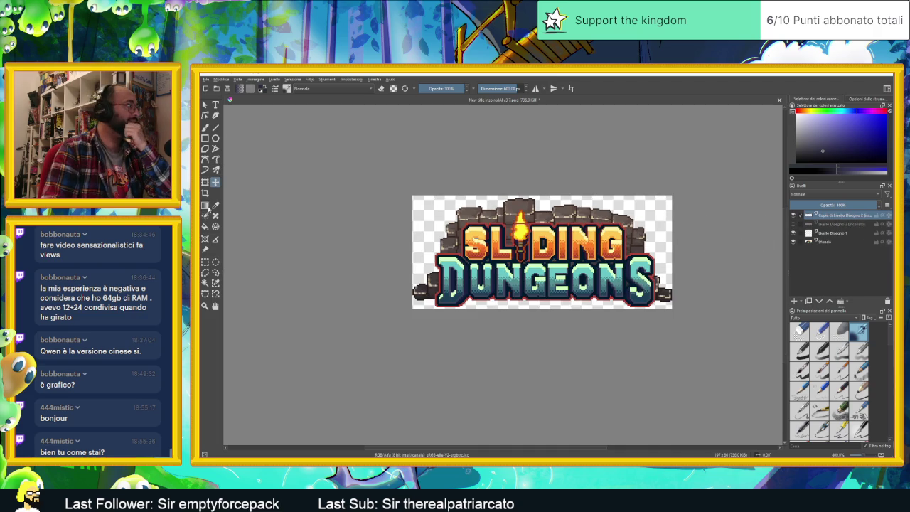
pyautogui.press('b')
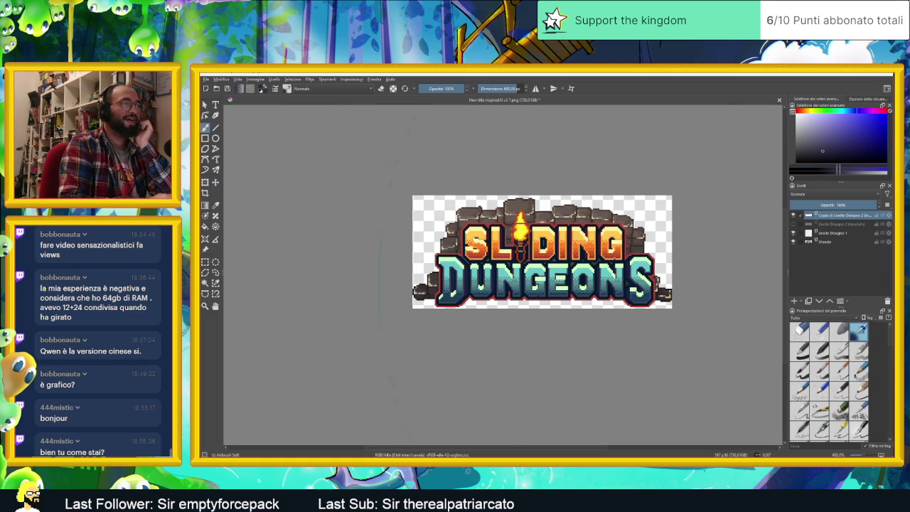
pyautogui.moveTo(506, 88); pyautogui.dragTo(518, 88)
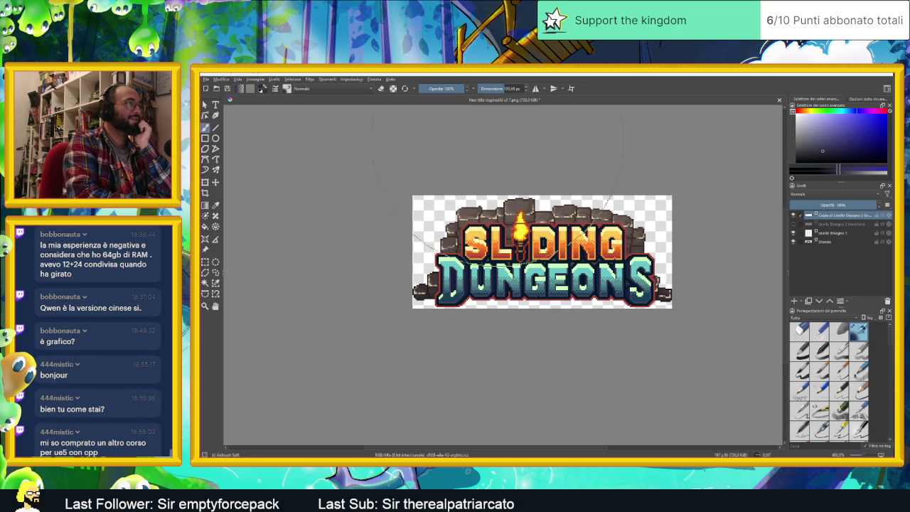
pyautogui.press('e')
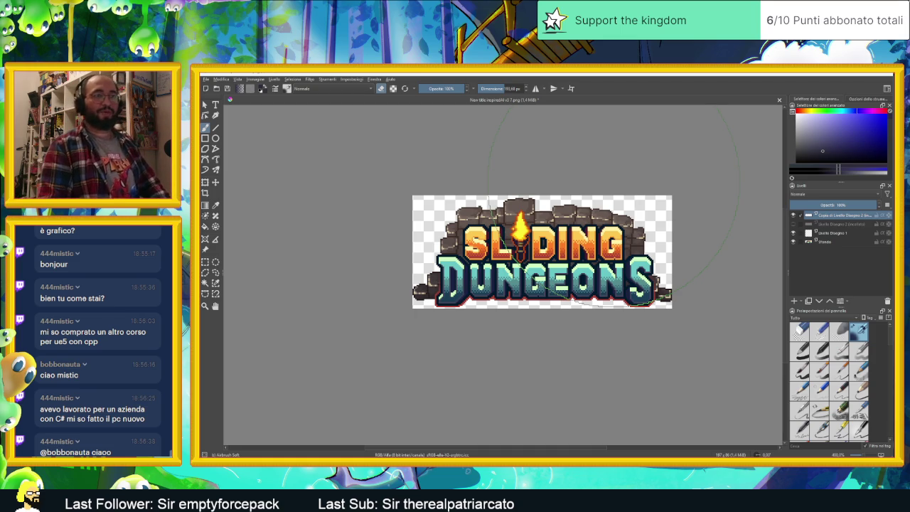
pyautogui.scroll(-2, 589, 185)
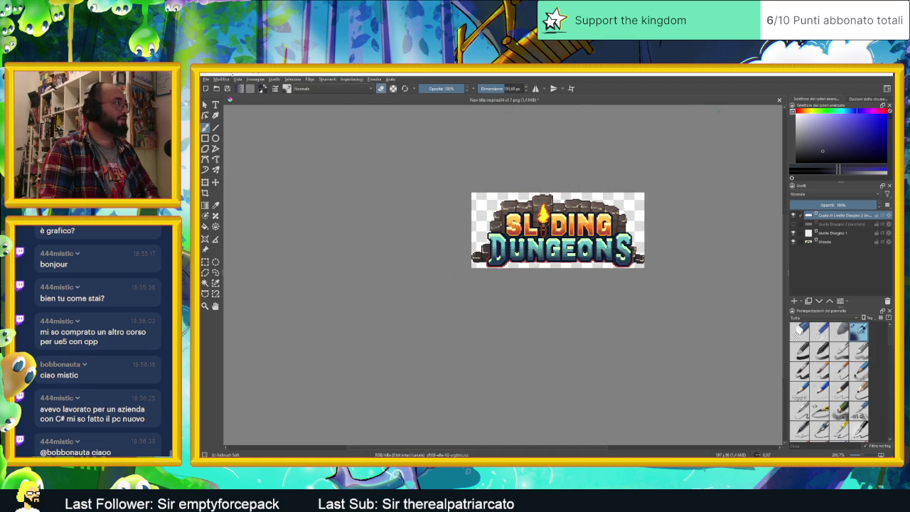
pyautogui.click(206, 79)
# - Export the logo as a PNG named 'New title inspiredAI v4'
pyautogui.click(238, 143)
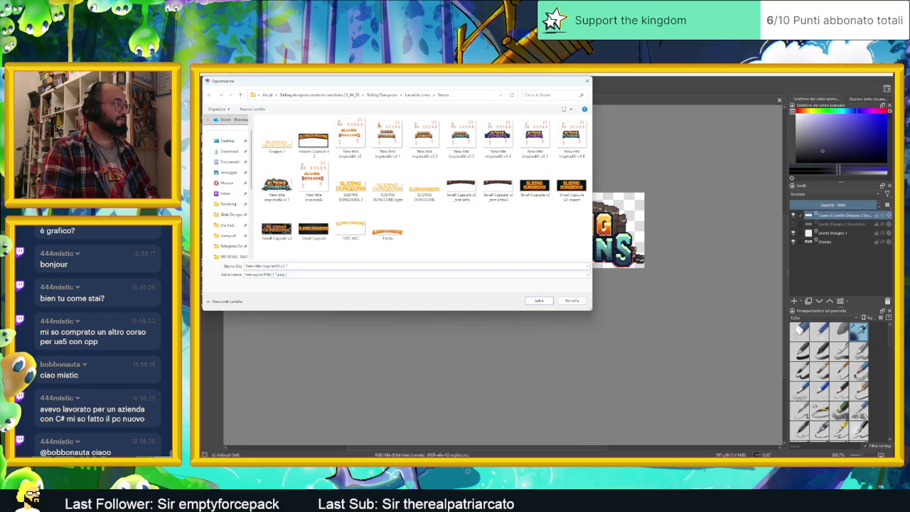
pyautogui.write('4')
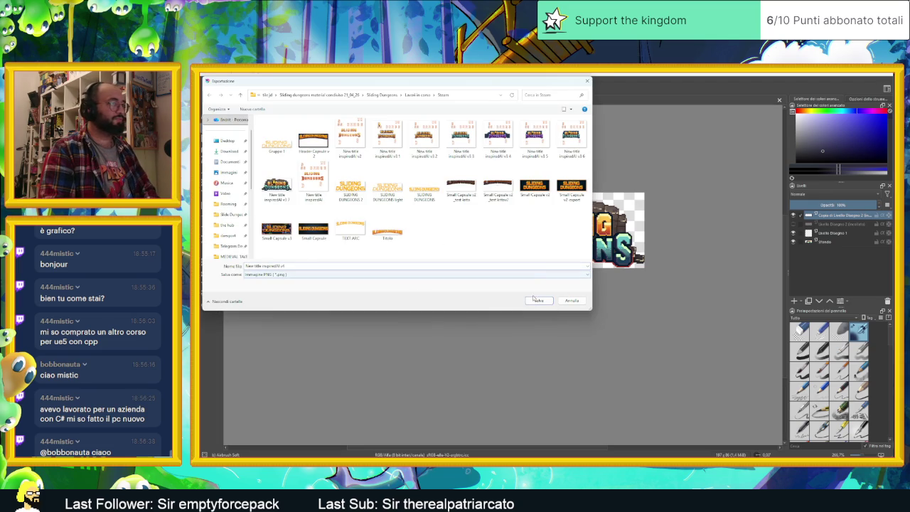
pyautogui.click(538, 302)
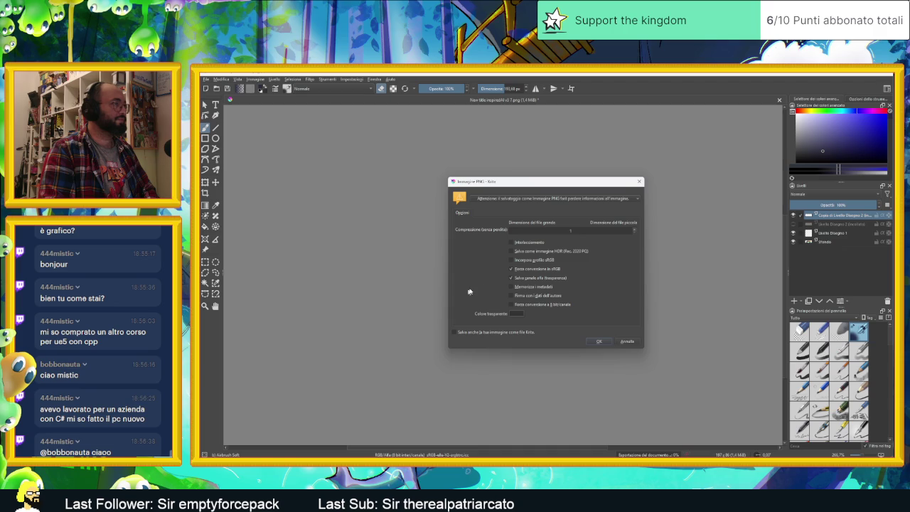
pyautogui.click(598, 342)
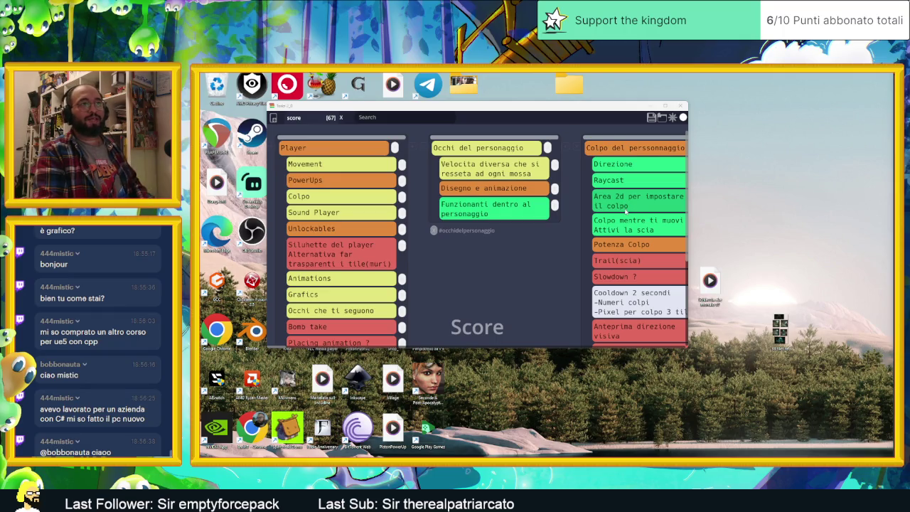
# - Launch Godot from the Start menu and open the Slide Dungeon project
pyautogui.click(654, 106)
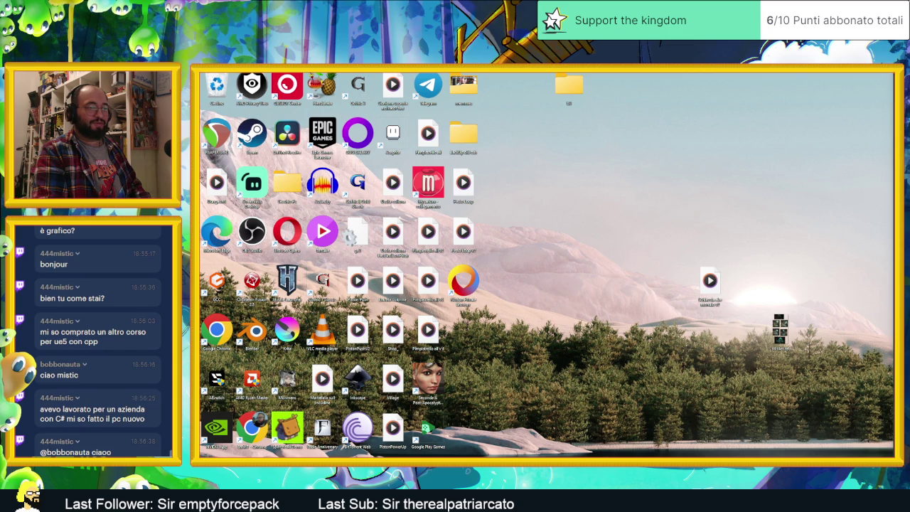
pyautogui.press('super')
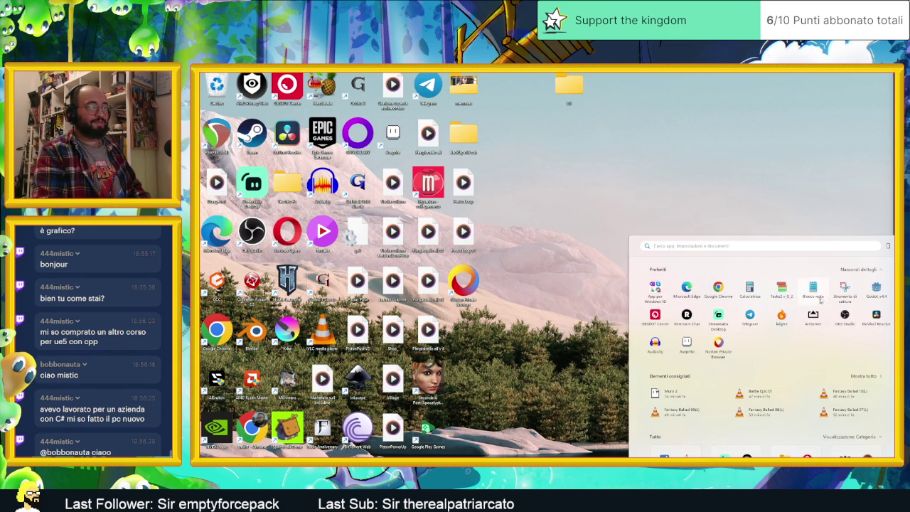
pyautogui.click(876, 288)
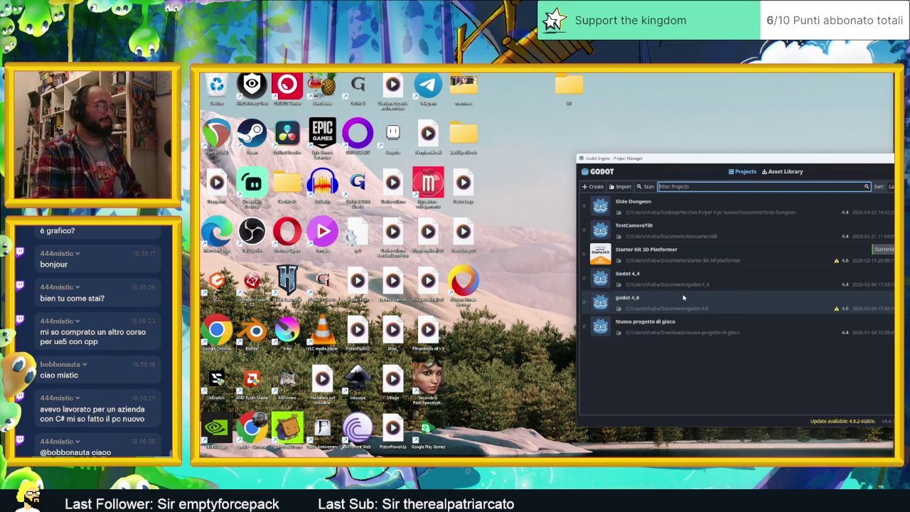
pyautogui.doubleClick(665, 205)
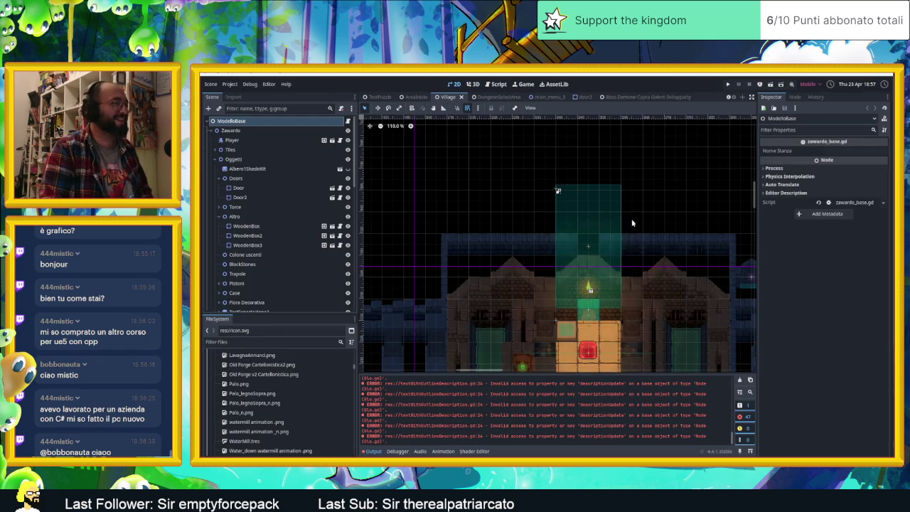
# - Run the game once from the Godot editor, close it, and switch to the AreaInizio scene
pyautogui.scroll(-2, 596, 241)
pyautogui.scroll(-2, 628, 248)
pyautogui.scroll(-1, 590, 234)
pyautogui.scroll(-1, 570, 221)
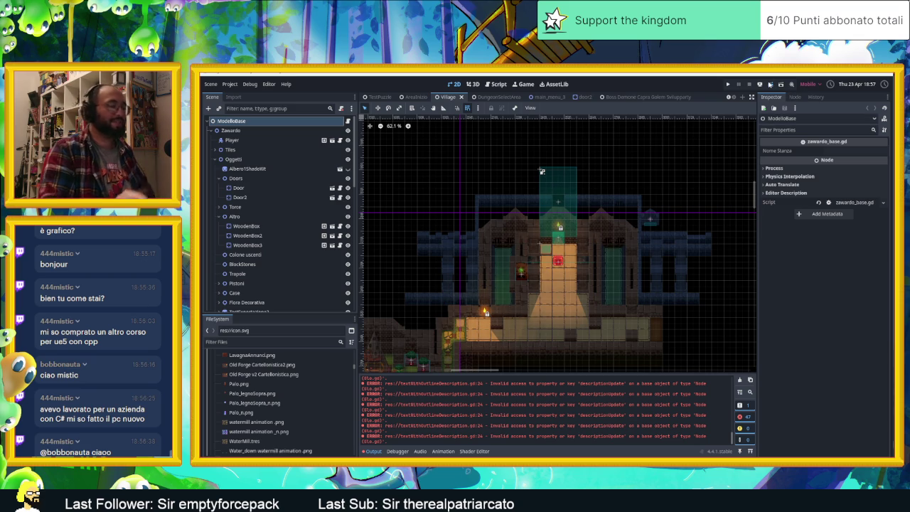
pyautogui.click(769, 85)
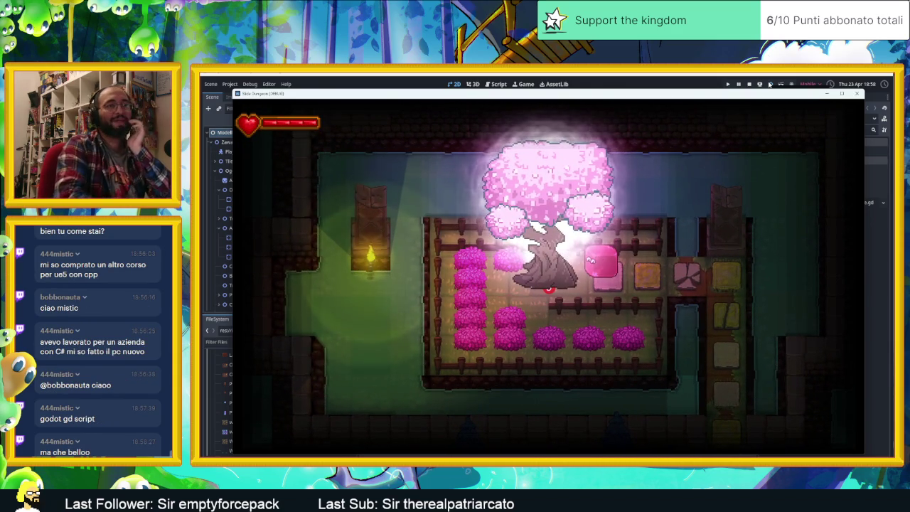
pyautogui.click(858, 94)
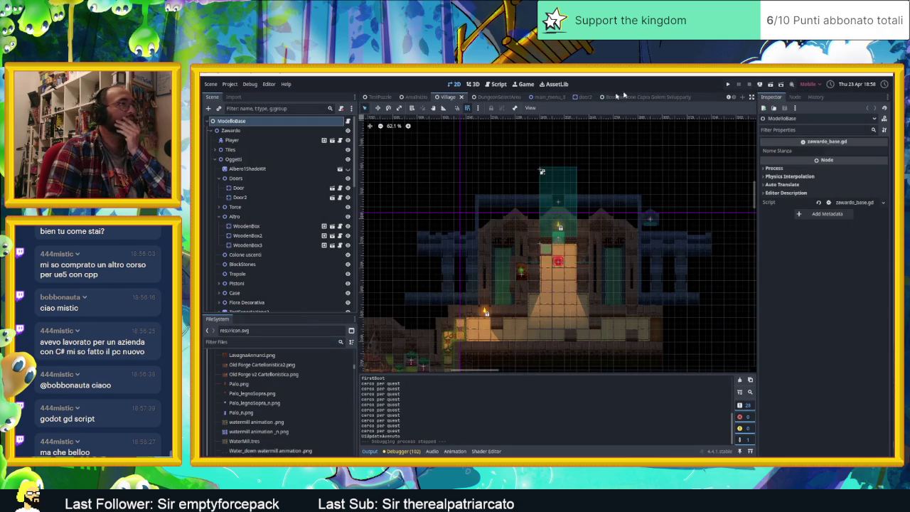
pyautogui.click(411, 97)
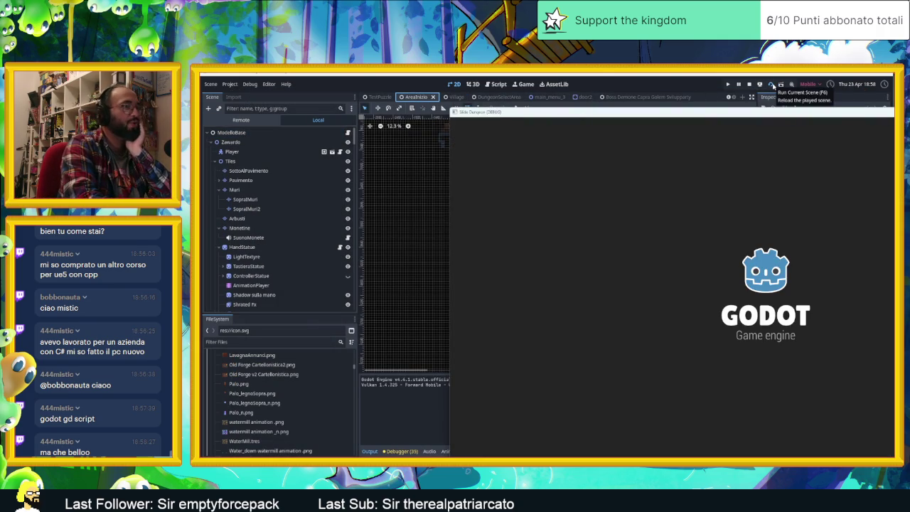
# - Slide the slime with the arrow keys through the first rooms, collecting coins
pyautogui.press('Down')
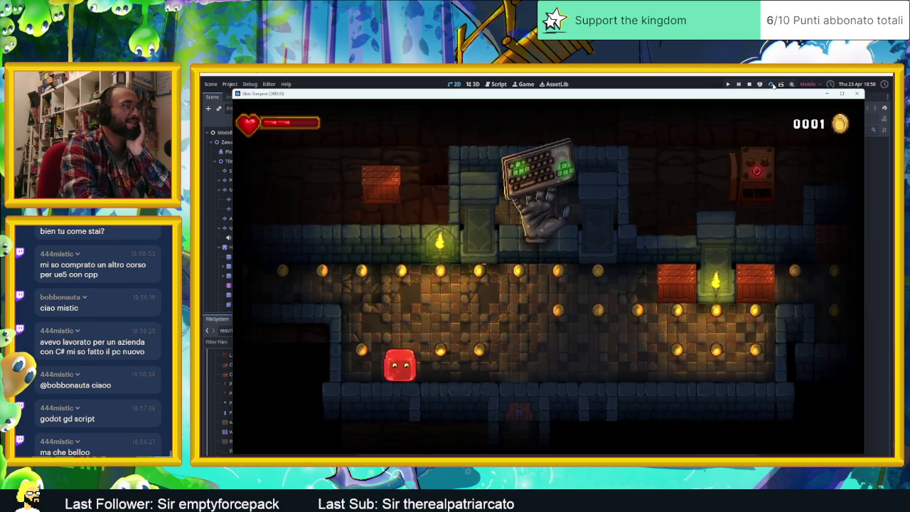
pyautogui.press('Left')
pyautogui.press('Right')
pyautogui.press('Up')
pyautogui.press('Left')
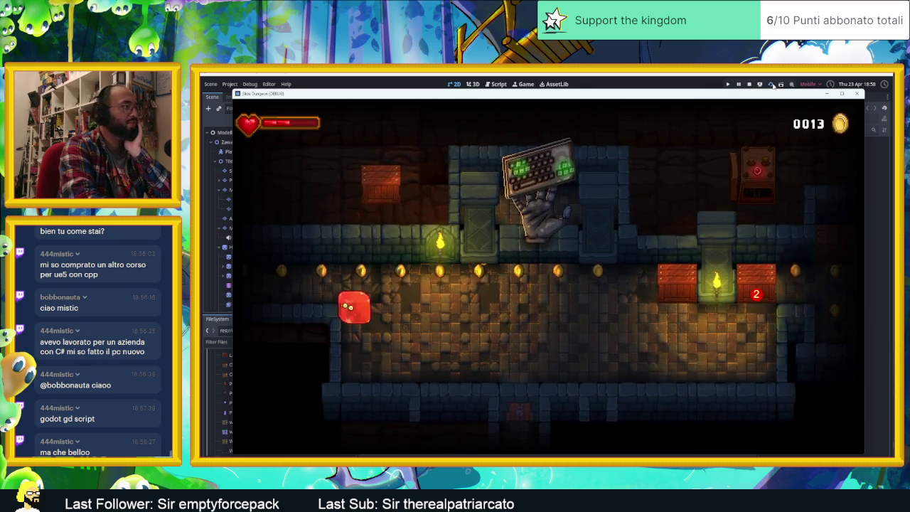
pyautogui.press('Right')
pyautogui.press('Down')
pyautogui.press('Up')
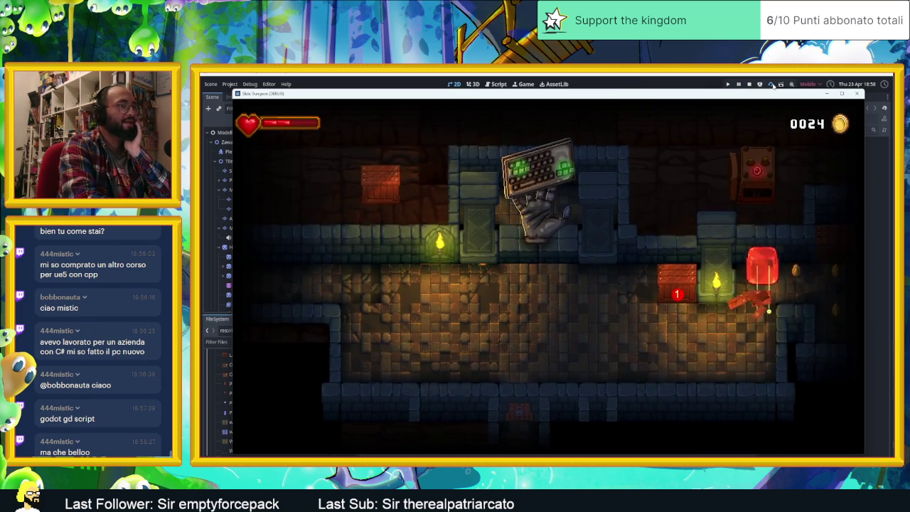
pyautogui.press('Right')
pyautogui.press('Down')
pyautogui.press('Up')
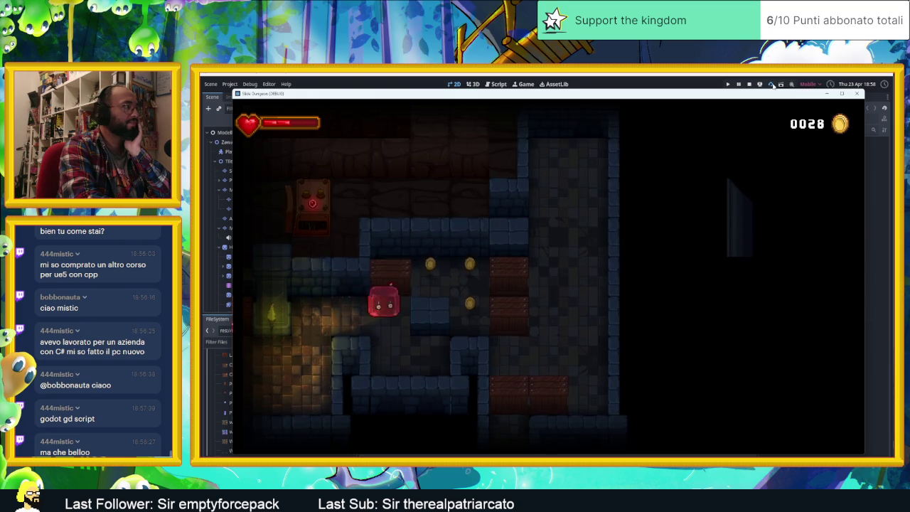
pyautogui.press('Up')
pyautogui.press('Left')
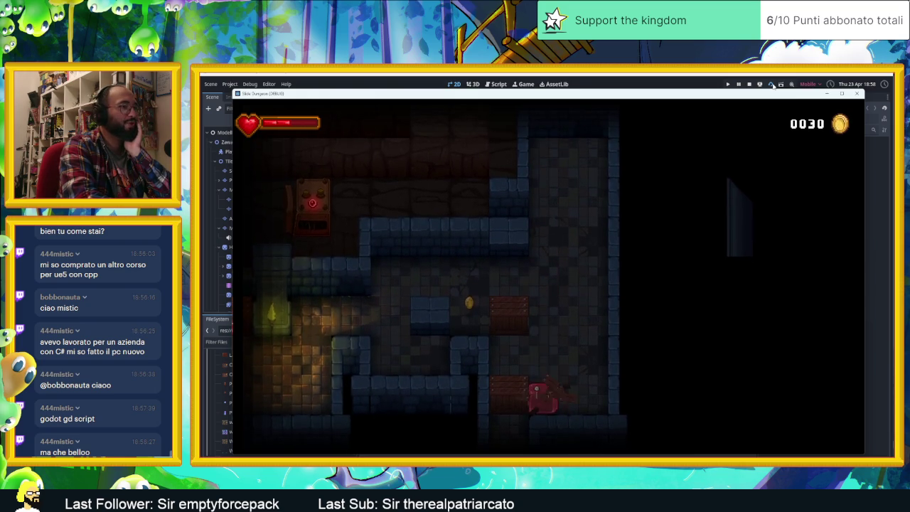
pyautogui.press('Left')
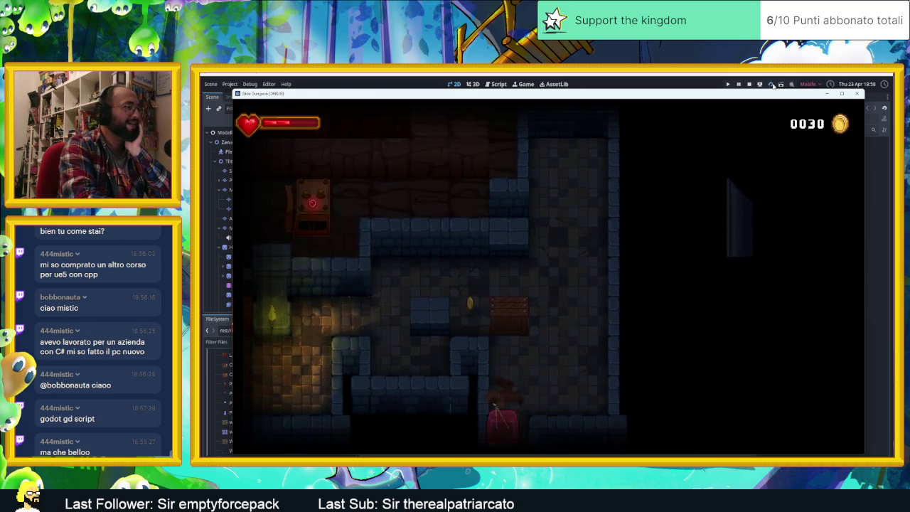
pyautogui.press('Up')
pyautogui.press('Down')
# - Slide the slime through further dungeon areas, raising the coin count to 37
pyautogui.press('Right')
pyautogui.press('Down')
pyautogui.press('Right')
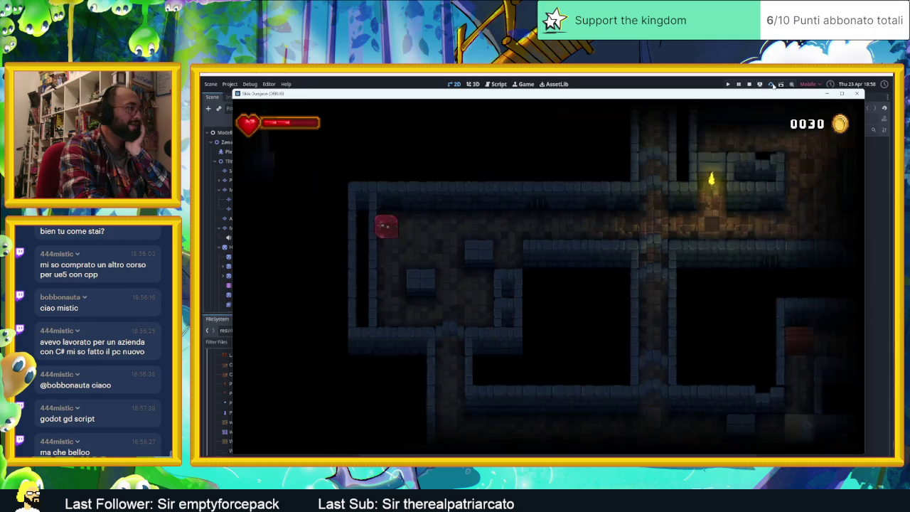
pyautogui.press('Right')
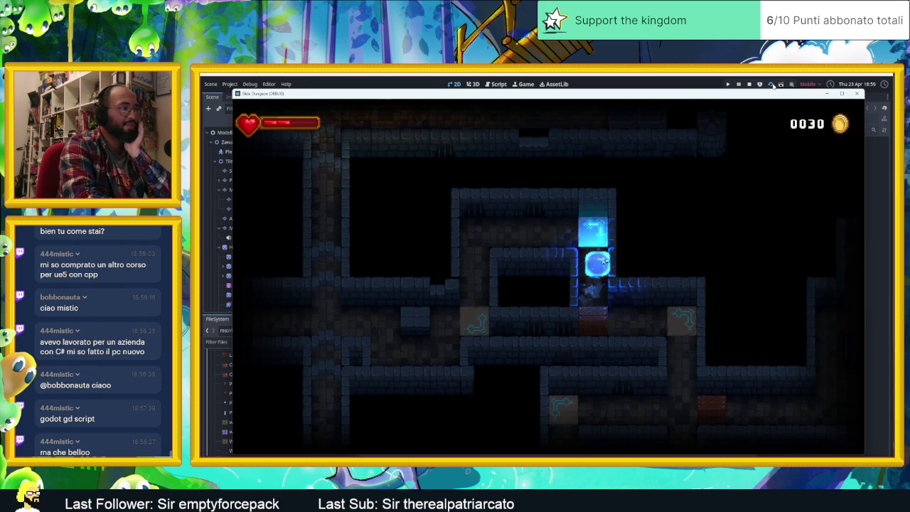
pyautogui.press('Down')
pyautogui.press('Right')
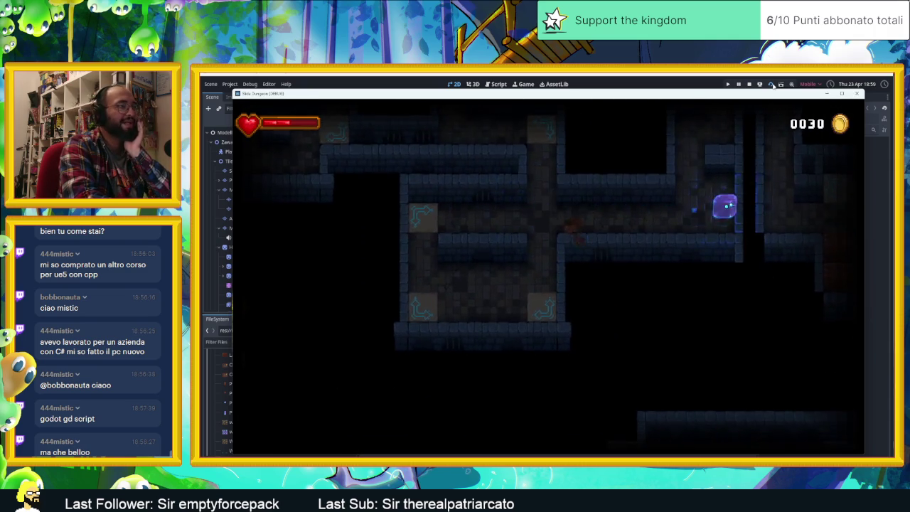
pyautogui.press('Up')
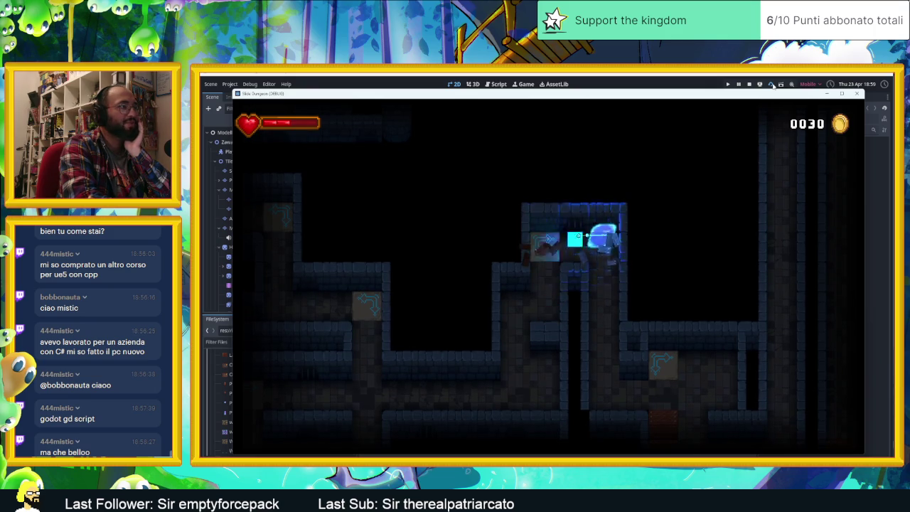
pyautogui.press('Down')
pyautogui.press('Left')
pyautogui.press('Down')
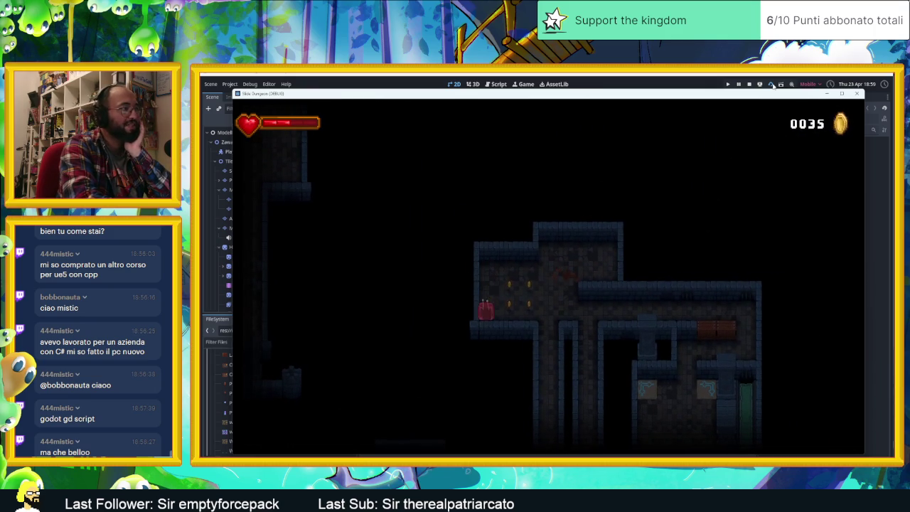
pyautogui.press('Down')
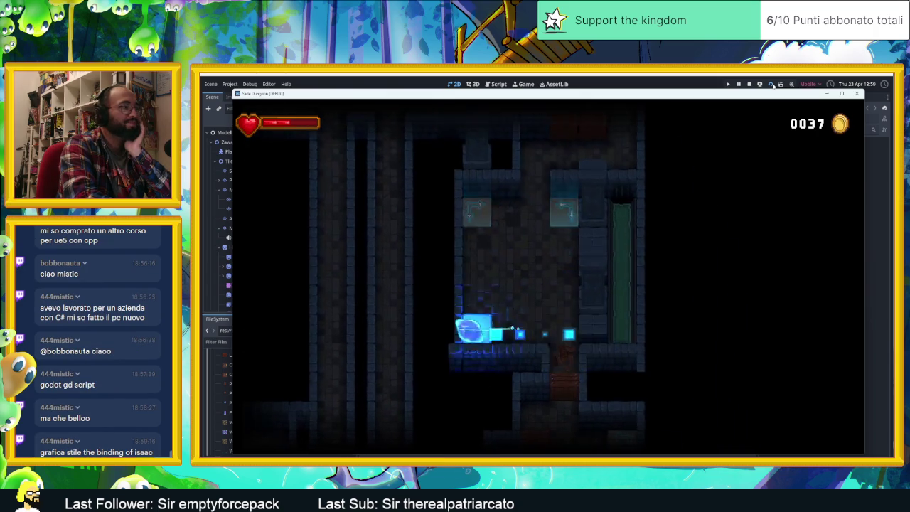
pyautogui.press('Right')
pyautogui.press('Up')
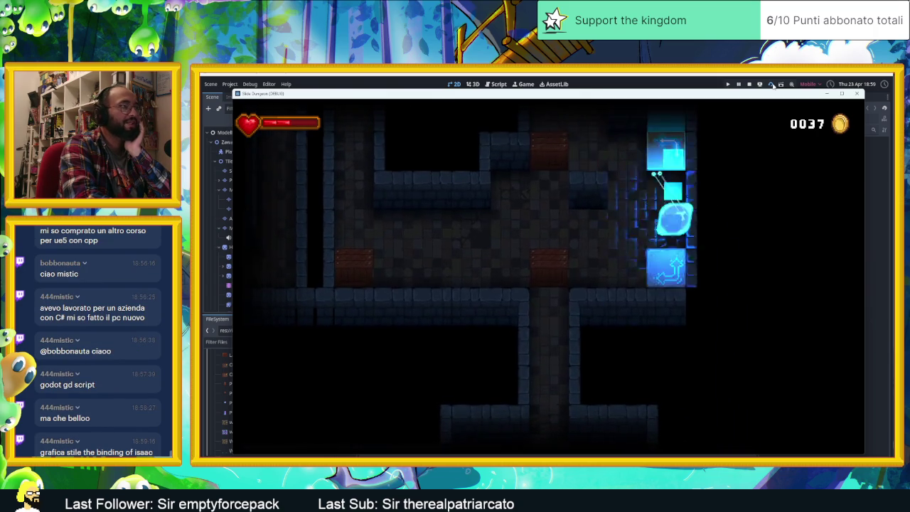
pyautogui.press('Left')
pyautogui.press('Down')
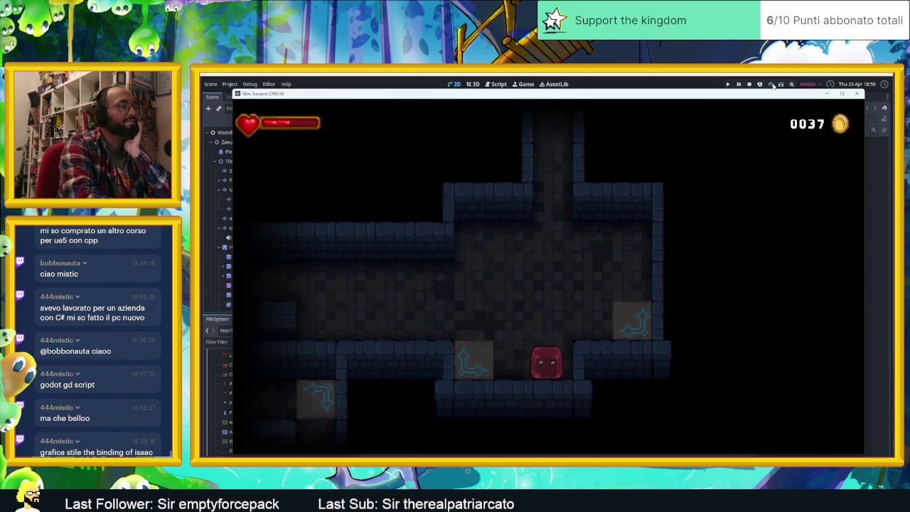
# - Slide the slime through several rooms and corridors until it stops beside the spikes
pyautogui.press('Left')
pyautogui.press('Down')
pyautogui.press('Left')
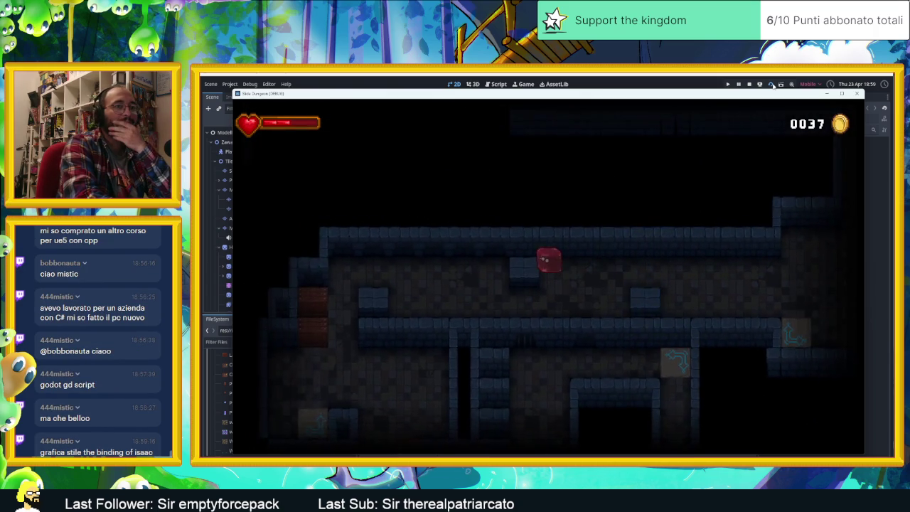
pyautogui.press('Down')
pyautogui.press('Right')
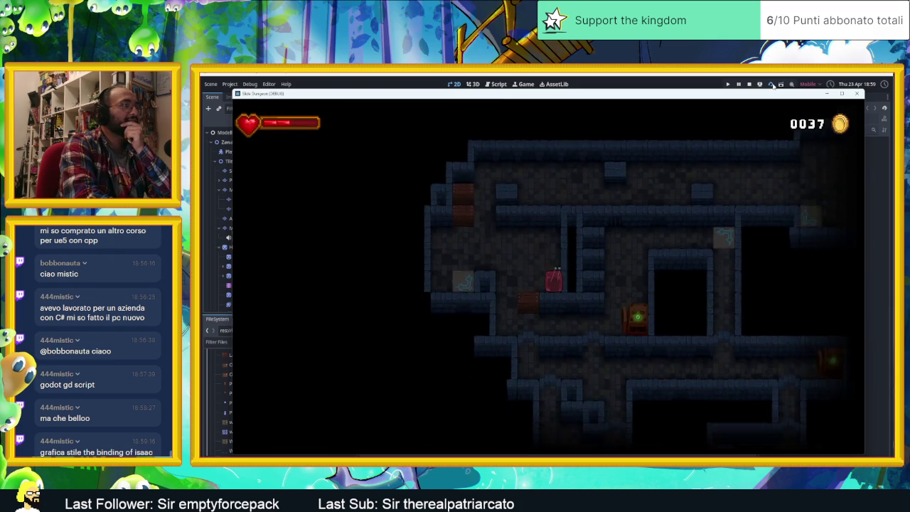
pyautogui.press('Up')
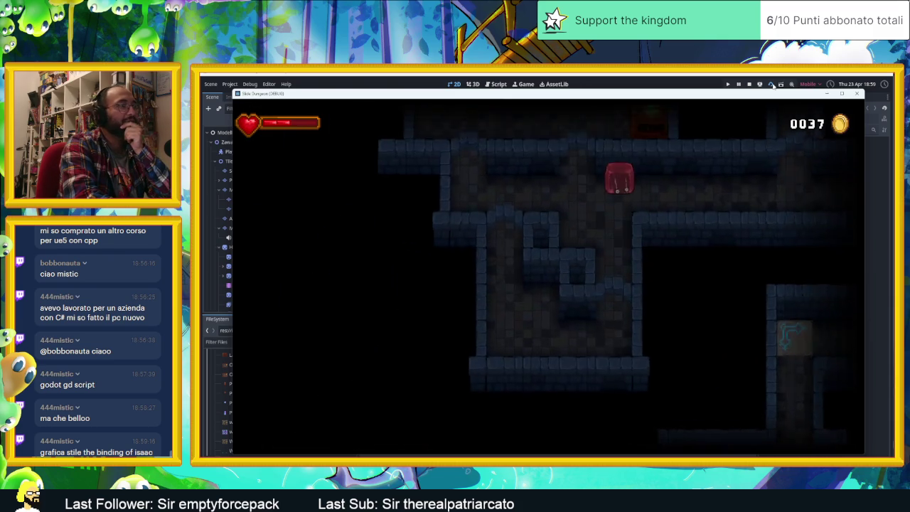
pyautogui.press('Right')
pyautogui.press('Down')
pyautogui.press('Left')
pyautogui.press('Up')
pyautogui.press('Down')
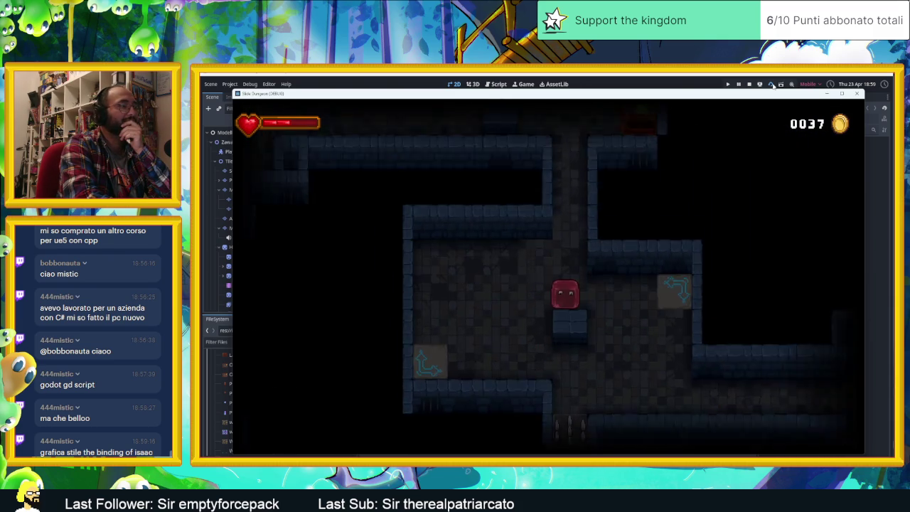
pyautogui.press('Right')
pyautogui.press('Up')
pyautogui.press('Right')
pyautogui.press('Up')
pyautogui.press('Left')
pyautogui.press('Up')
pyautogui.press('Right')
pyautogui.press('Down')
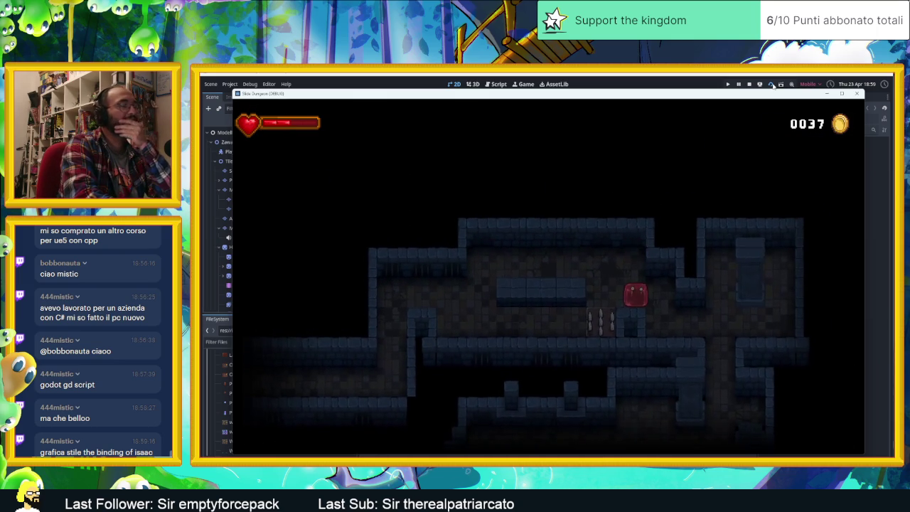
pyautogui.press('Down')
pyautogui.press('Right')
pyautogui.press('Up')
pyautogui.press('Left')
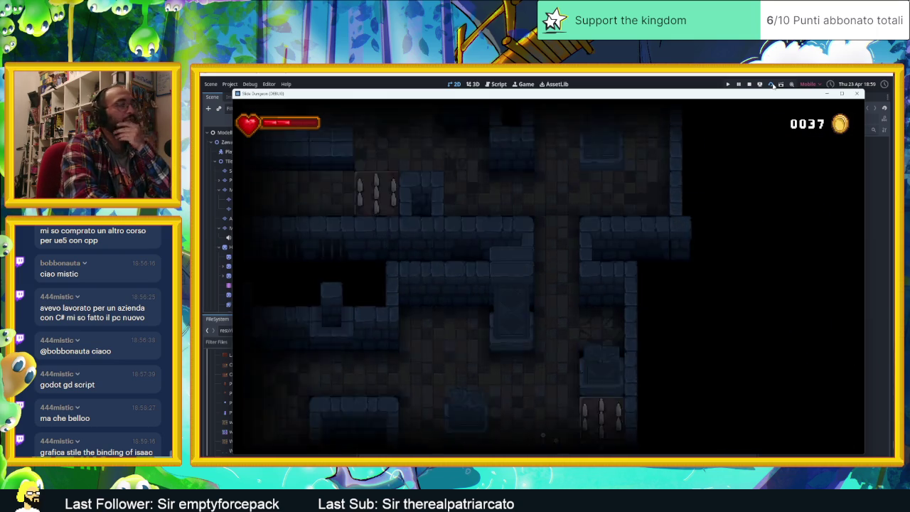
pyautogui.press('Down')
# - Guide the slime out of the upper room and along corridors past the doors
pyautogui.press('Up')
pyautogui.press('Left')
pyautogui.press('Up')
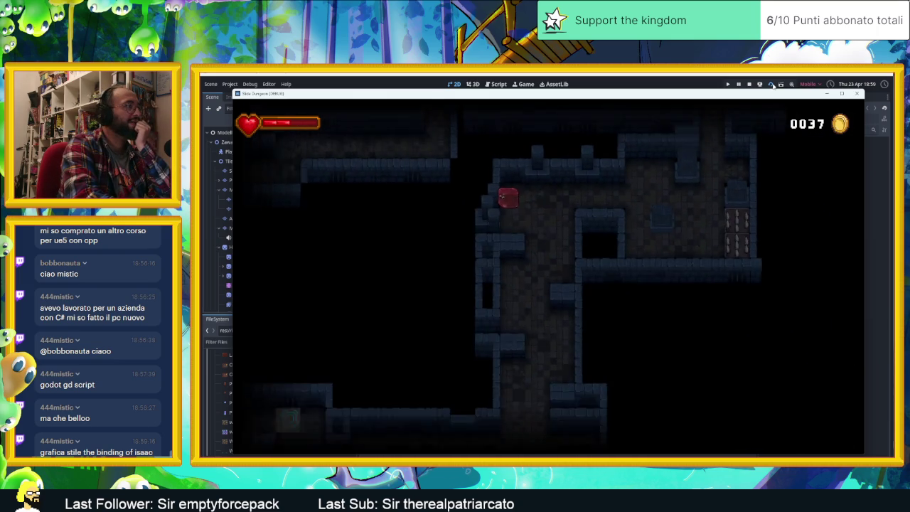
pyautogui.press('Down')
pyautogui.press('Down')
pyautogui.press('Right')
pyautogui.press('Left')
pyautogui.press('Down')
pyautogui.press('Left')
pyautogui.press('Up')
pyautogui.press('Left')
pyautogui.press('Down')
pyautogui.press('Left')
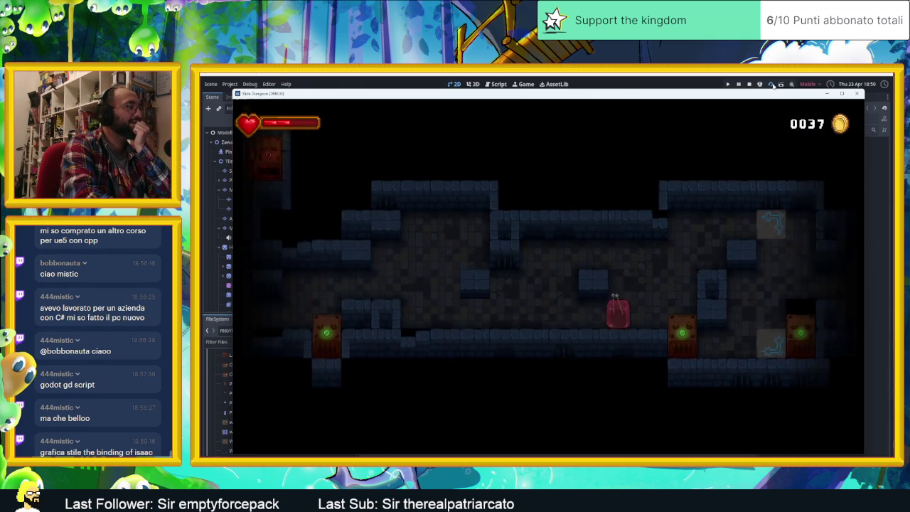
pyautogui.press('Up')
pyautogui.press('Right')
pyautogui.press('Left')
# - Keep steering the slime through further dungeon rooms, with the coin counter still at 37
pyautogui.press('Down')
pyautogui.press('Down')
pyautogui.press('Up')
pyautogui.press('Right')
pyautogui.press('Down')
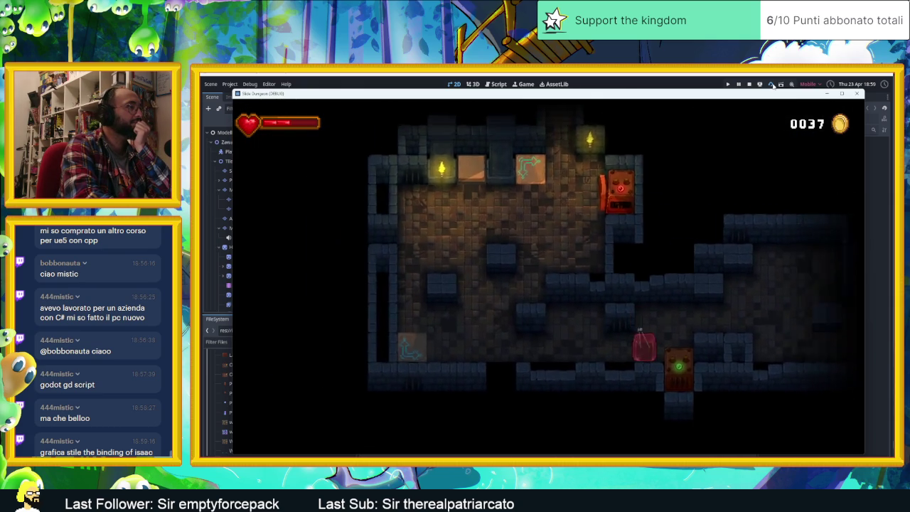
pyautogui.press('Left')
pyautogui.press('Up')
pyautogui.press('Up')
pyautogui.press('Right')
pyautogui.press('Up')
pyautogui.press('Left')
pyautogui.press('Right')
pyautogui.press('Up')
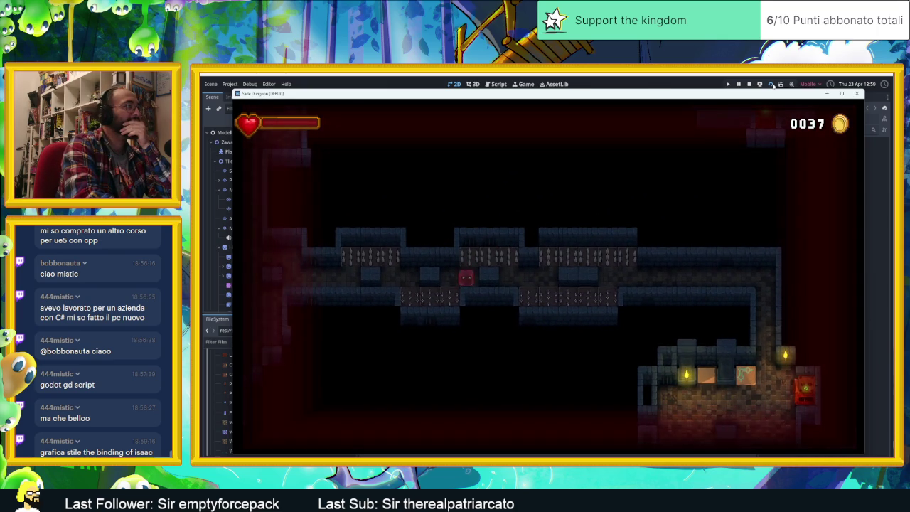
pyautogui.press('Left')
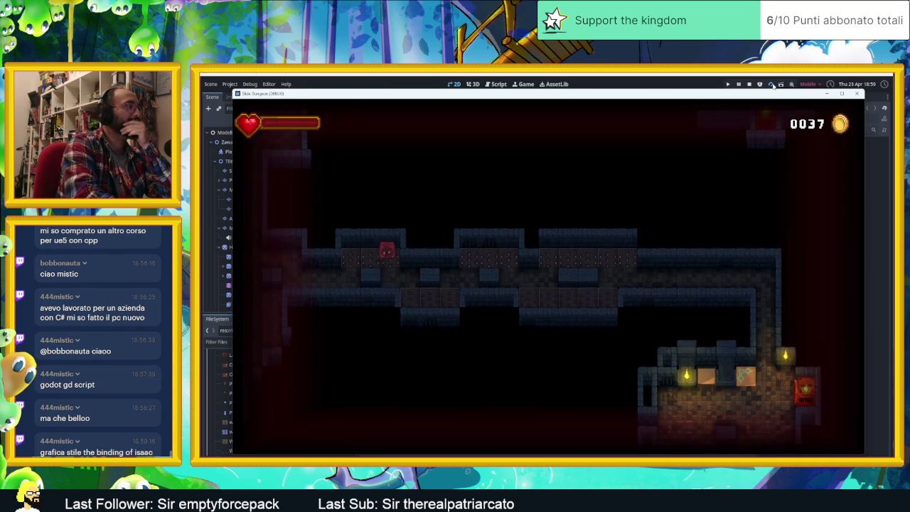
pyautogui.press('Down')
pyautogui.press('Right')
pyautogui.press('Down')
pyautogui.press('Right')
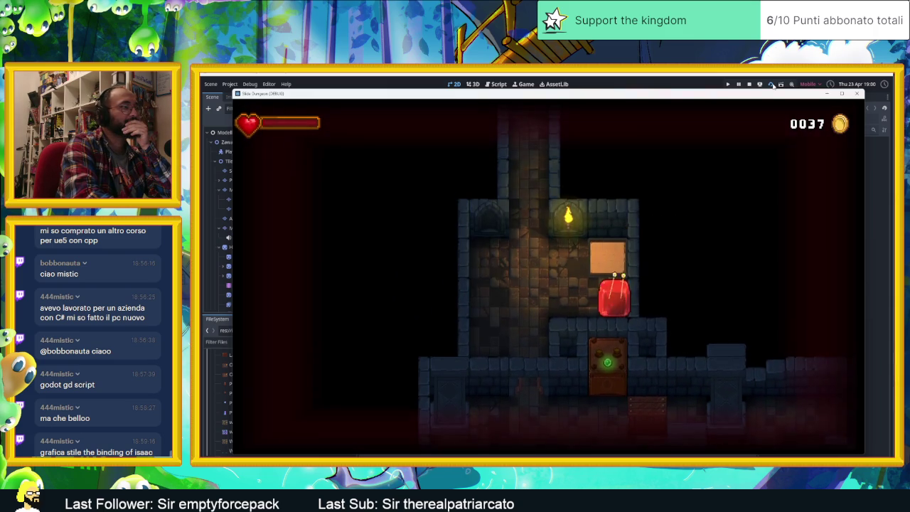
pyautogui.press('Down')
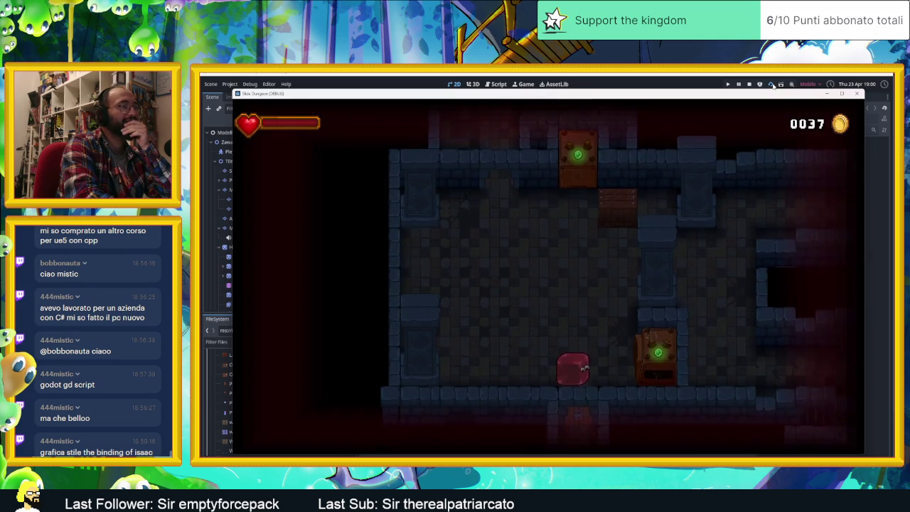
pyautogui.press('Down')
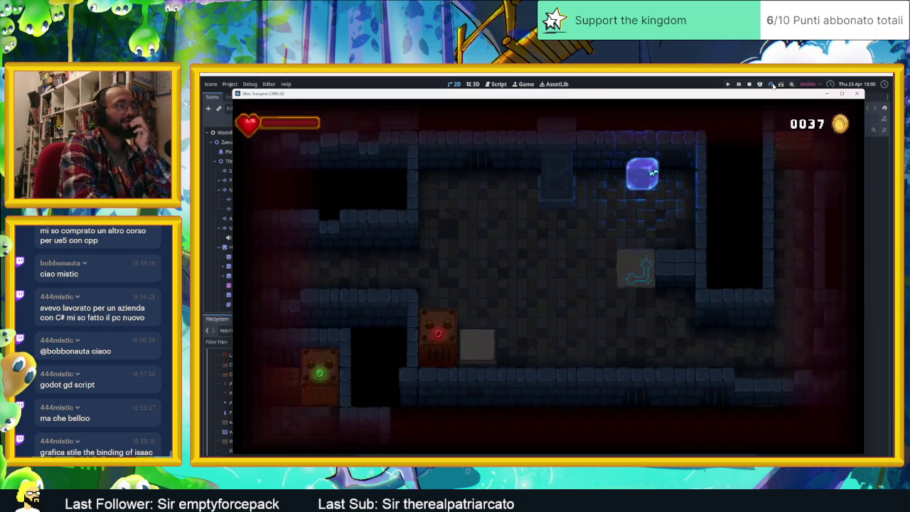
pyautogui.press('Right')
pyautogui.press('Up')
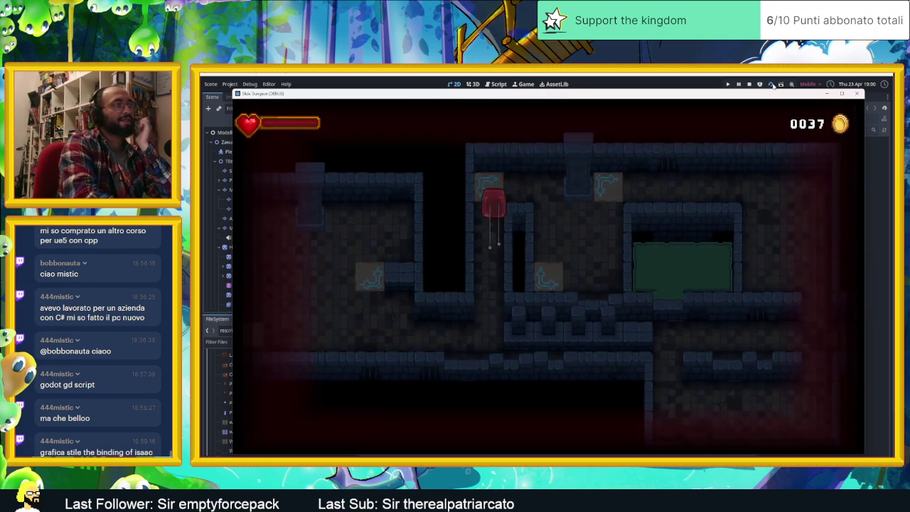
pyautogui.press('Down')
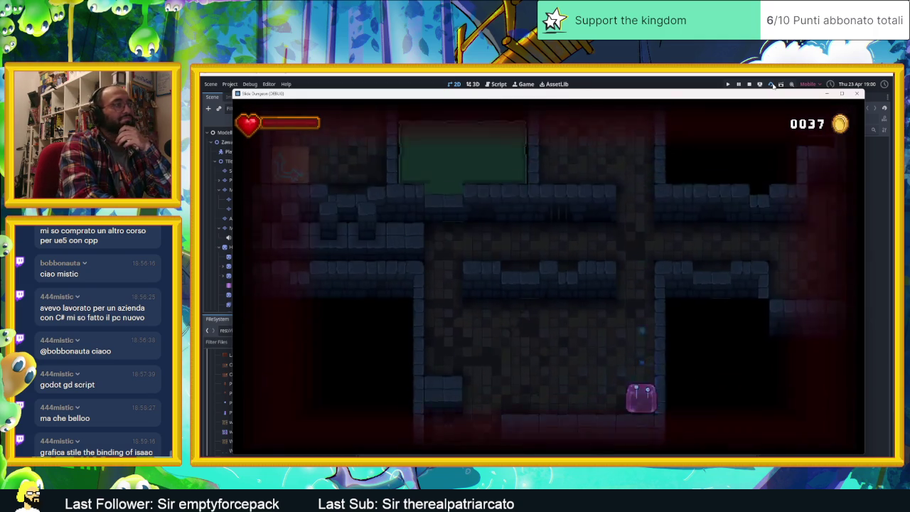
pyautogui.press('Up')
pyautogui.press('Left')
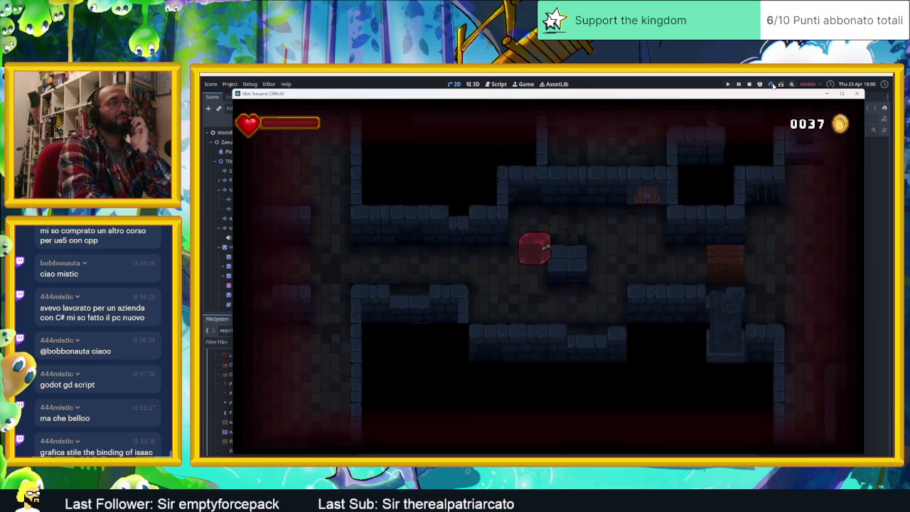
pyautogui.press('Up')
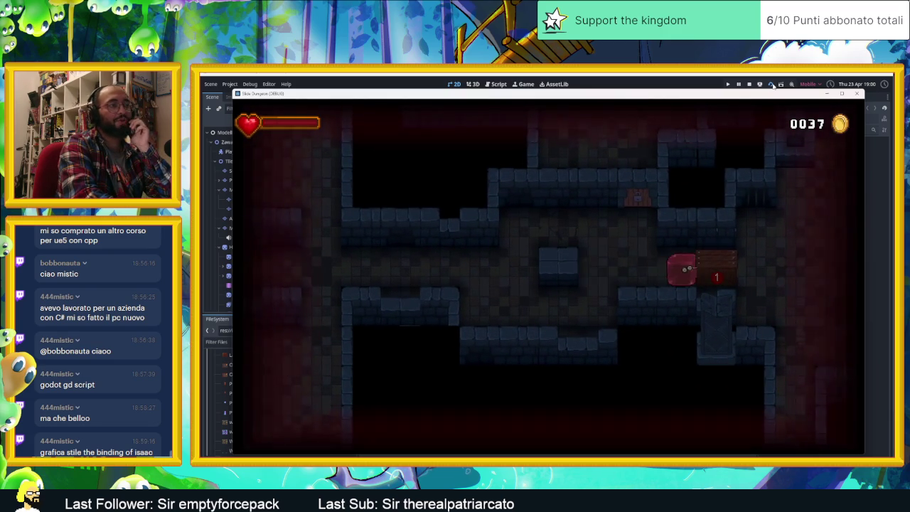
pyautogui.press('Up')
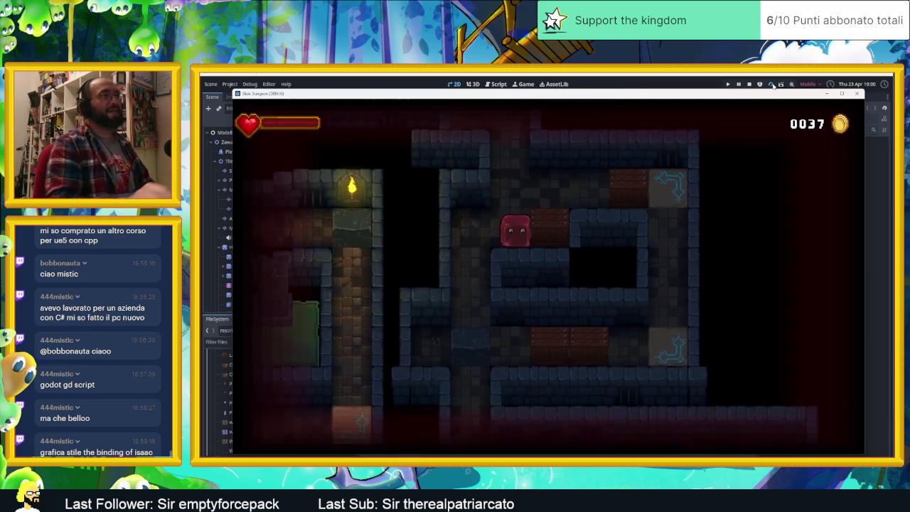
# - Close the playtest window to stop debugging and return to the AreaInizio map
pyautogui.click(859, 93)
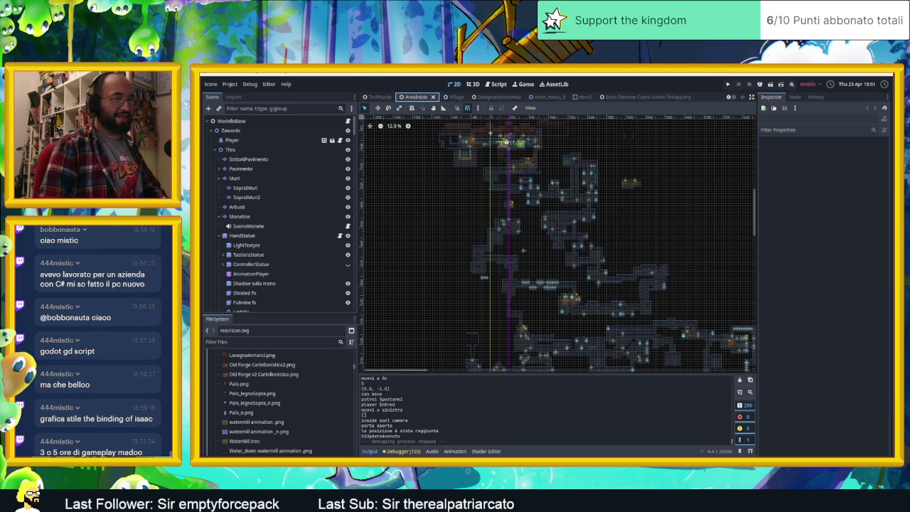
# - Switch from Godot to Aseprite showing the Sliding Dungeons title art with torch and arch
pyautogui.hotkey('alt', 'Tab')
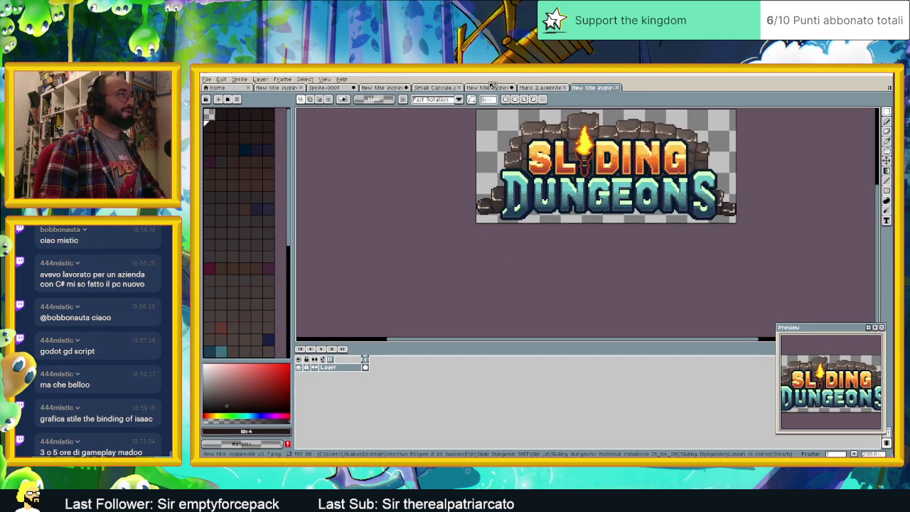
# - Open the 'New title inspir...' document and make Layer 7 visible, then return to Godot
pyautogui.click(500, 84)
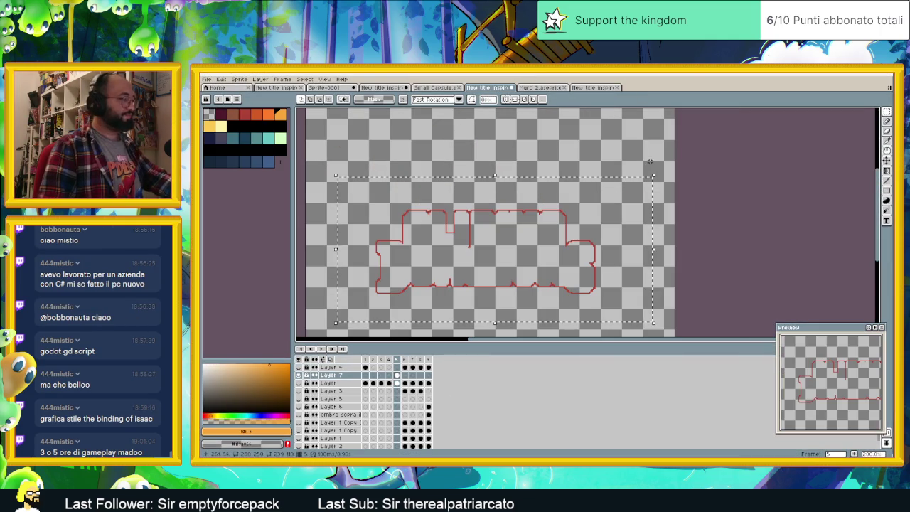
pyautogui.click(298, 375)
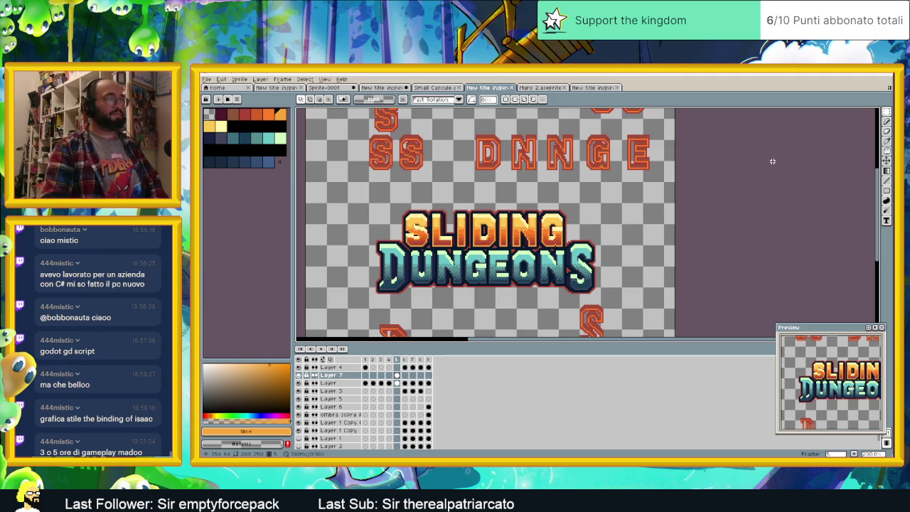
pyautogui.hotkey('alt', 'Tab')
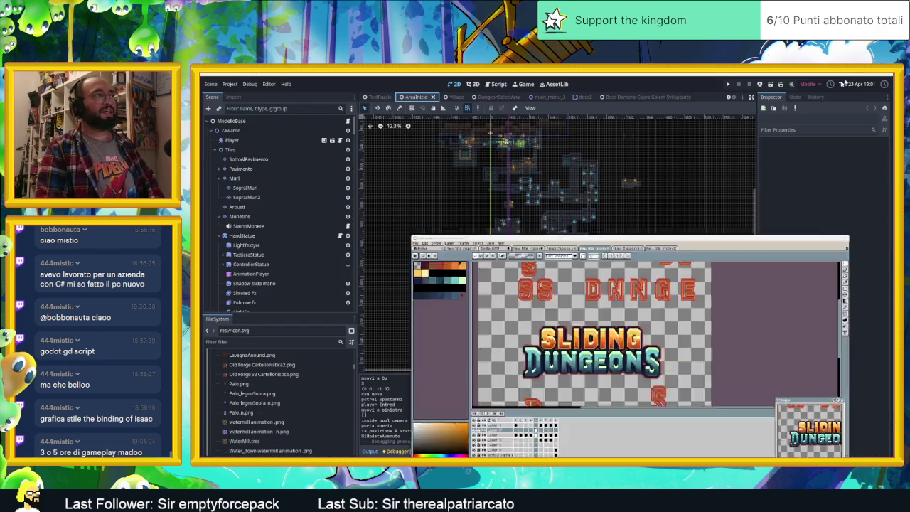
# - Zoom the Godot 2D viewport slightly on the AreaInizio dungeon map
pyautogui.scroll(2, 700, 200)
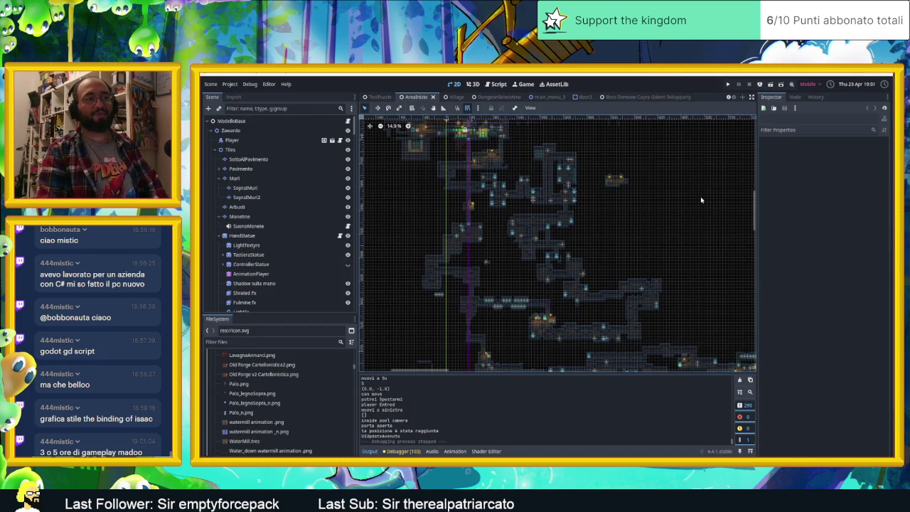